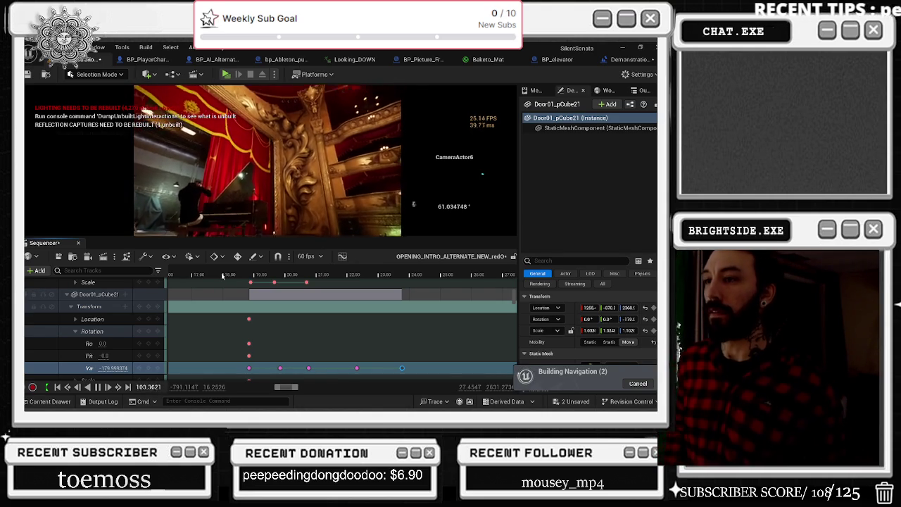
Review the intro by jumping playback to about 19, 92, 49 and 60 seconds.
{"action": "left_click", "coordinate": [261, 275]}
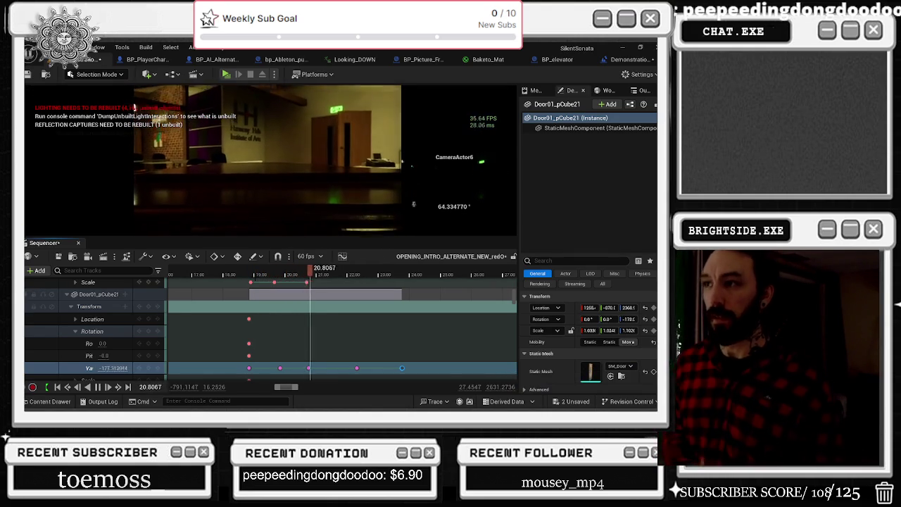
{"action": "scroll", "coordinate": [413, 303], "scroll_direction": "down", "scroll_amount": 5}
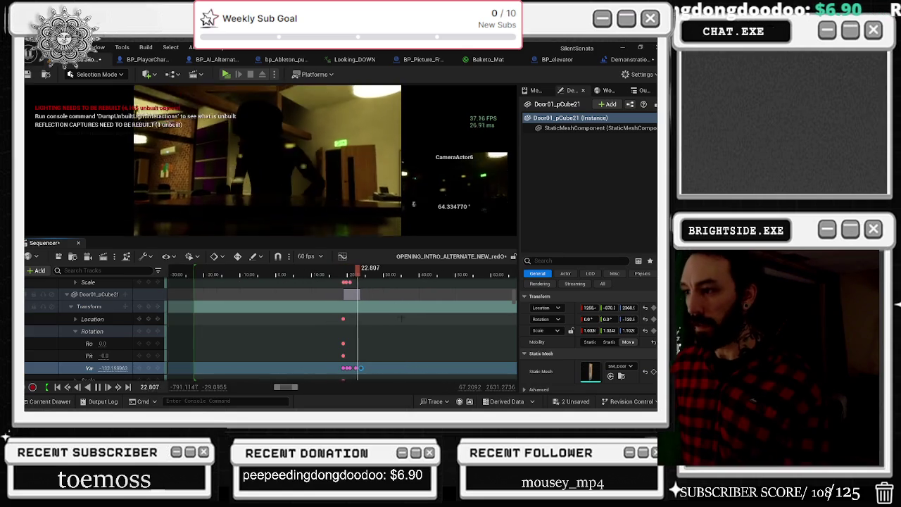
{"action": "scroll", "coordinate": [423, 309], "scroll_direction": "up", "scroll_amount": 2}
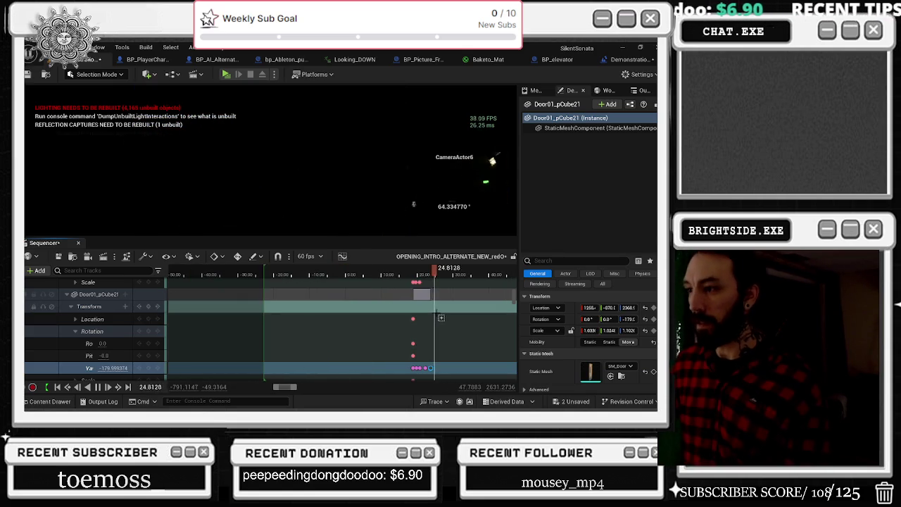
{"action": "scroll", "coordinate": [429, 327], "scroll_direction": "right", "scroll_amount": 5}
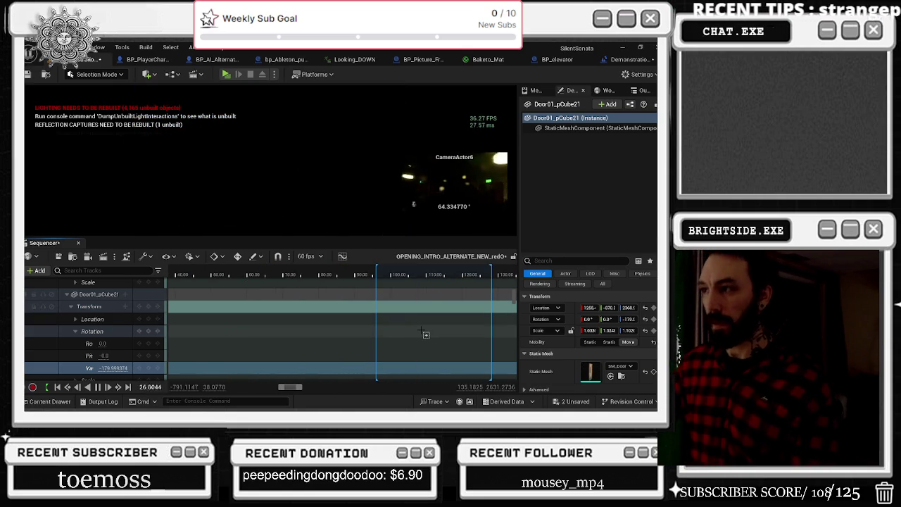
{"action": "scroll", "coordinate": [422, 331], "scroll_direction": "down", "scroll_amount": 3}
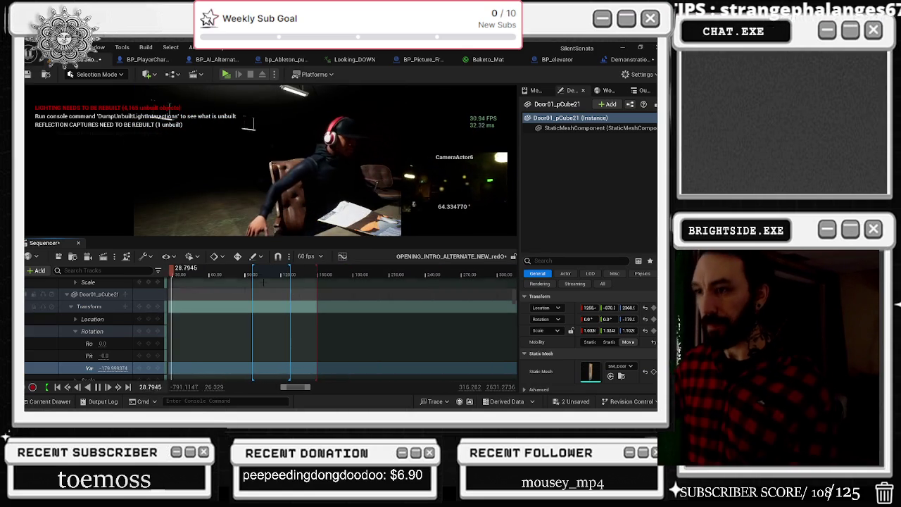
{"action": "left_click", "coordinate": [247, 275]}
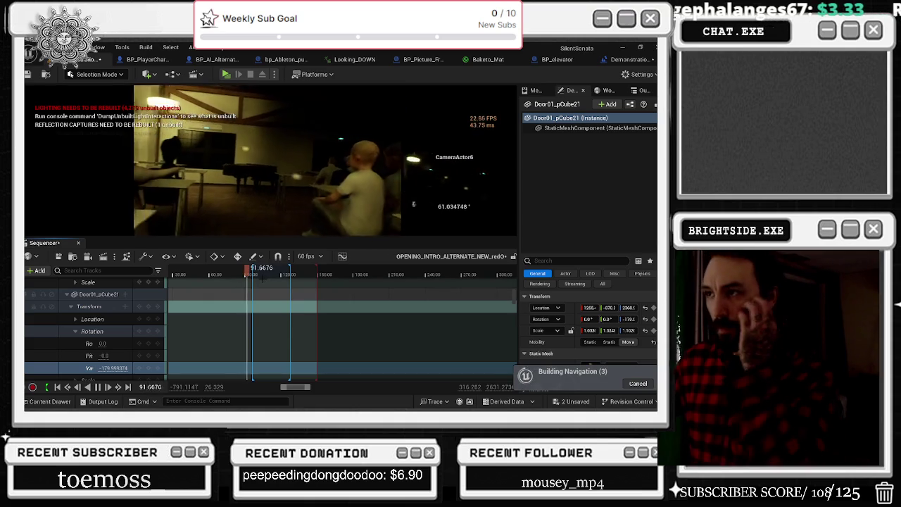
{"action": "left_click", "coordinate": [194, 274]}
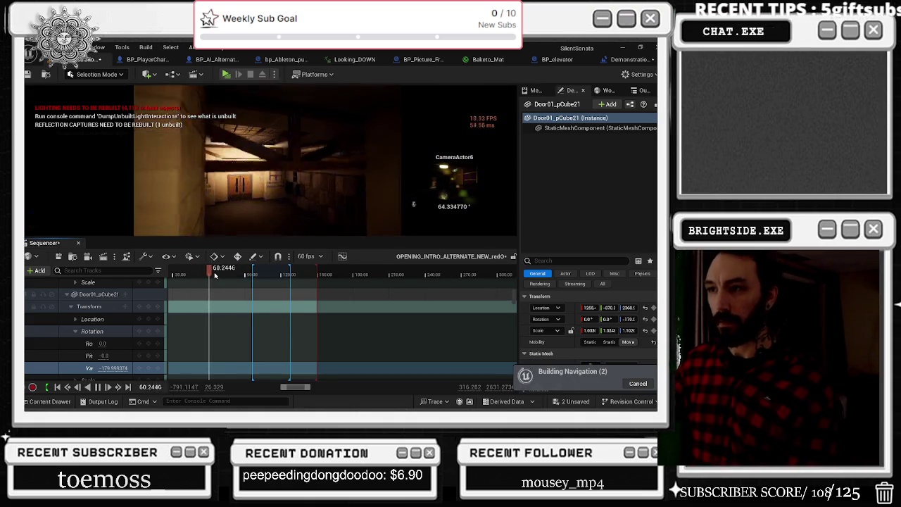
{"action": "left_click", "coordinate": [210, 274]}
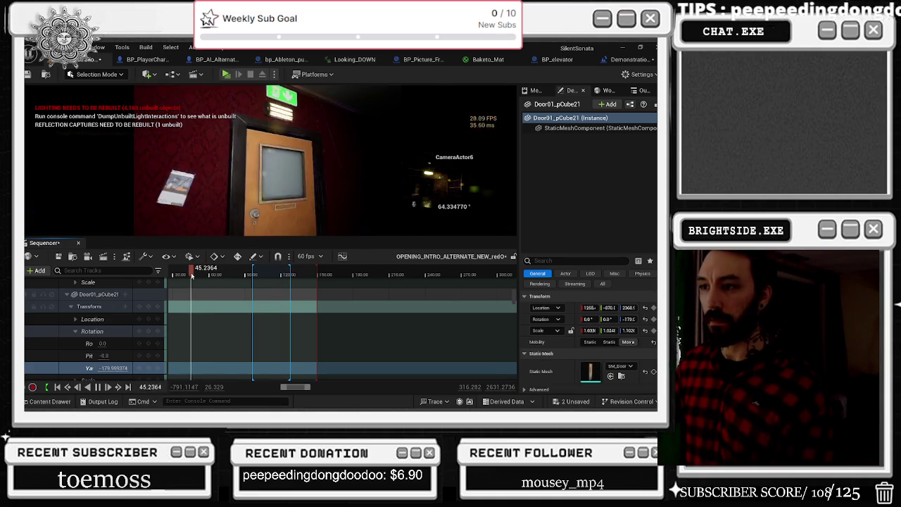
Rewatch from about 46 seconds, then scrub back through the theatre shot around 75–91 seconds.
{"action": "left_click", "coordinate": [191, 273]}
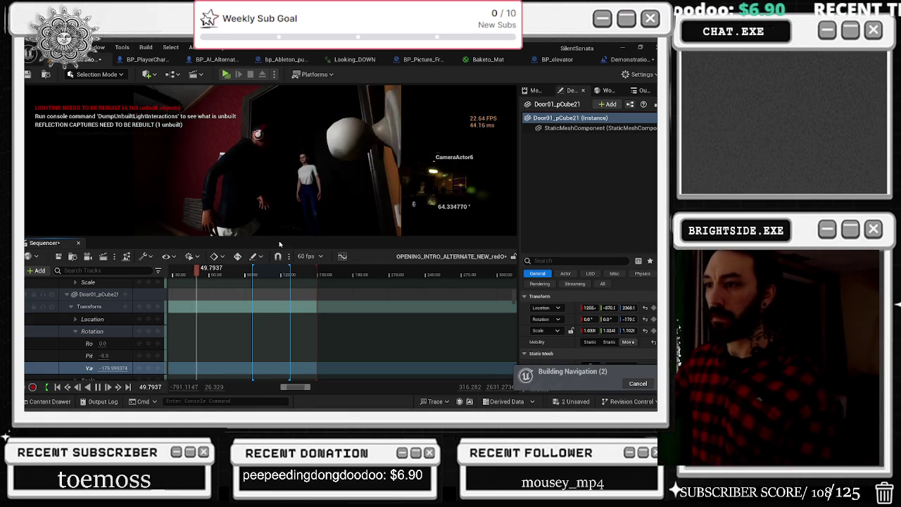
{"action": "left_click", "coordinate": [246, 272]}
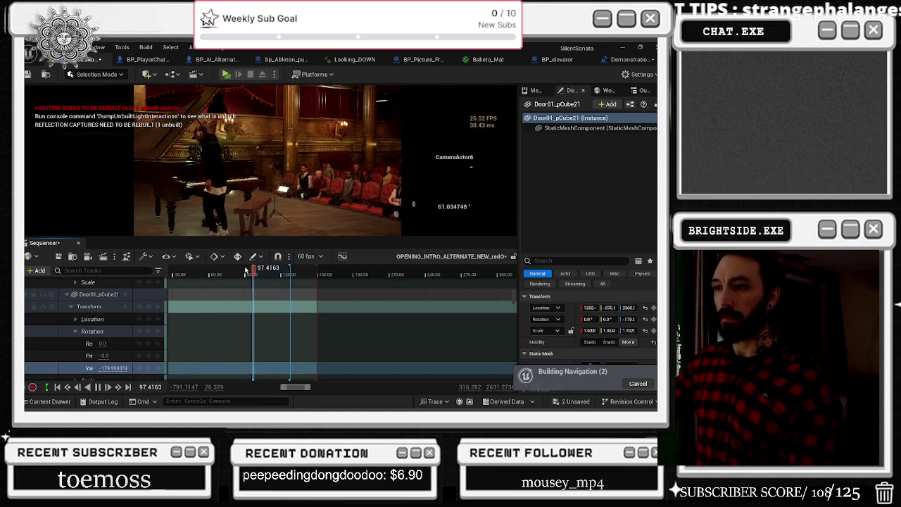
{"action": "left_click", "coordinate": [236, 271]}
{"action": "left_click_drag", "start_coordinate": [233, 271], "coordinate": [227, 271]}
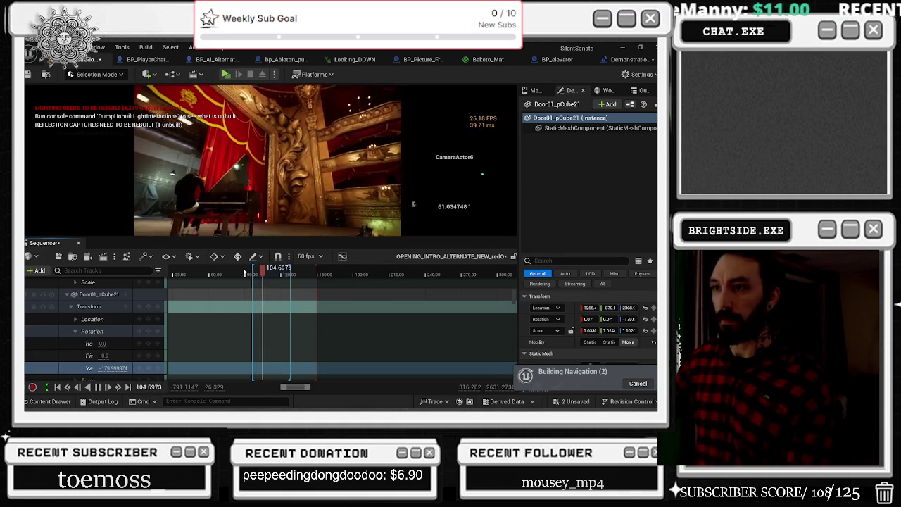
{"action": "left_click_drag", "start_coordinate": [243, 272], "coordinate": [232, 272]}
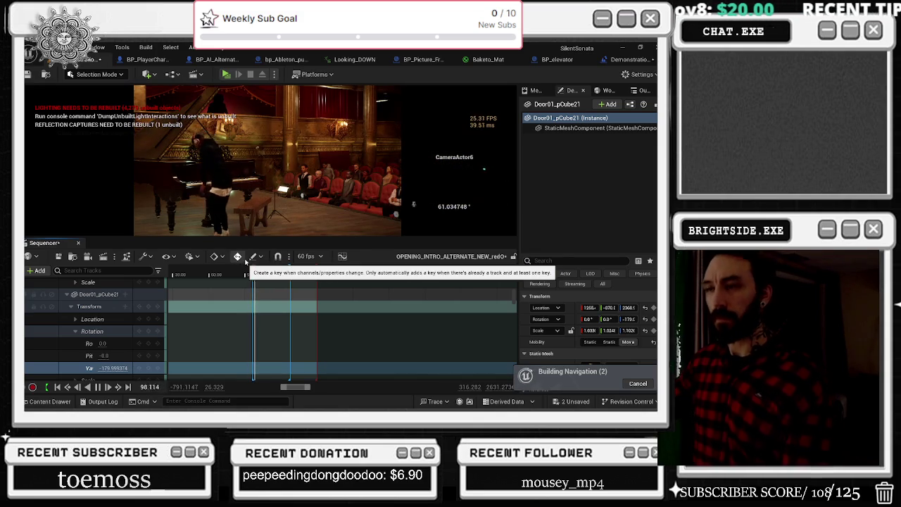
{"action": "scroll", "coordinate": [254, 297], "scroll_direction": "up", "scroll_amount": 2}
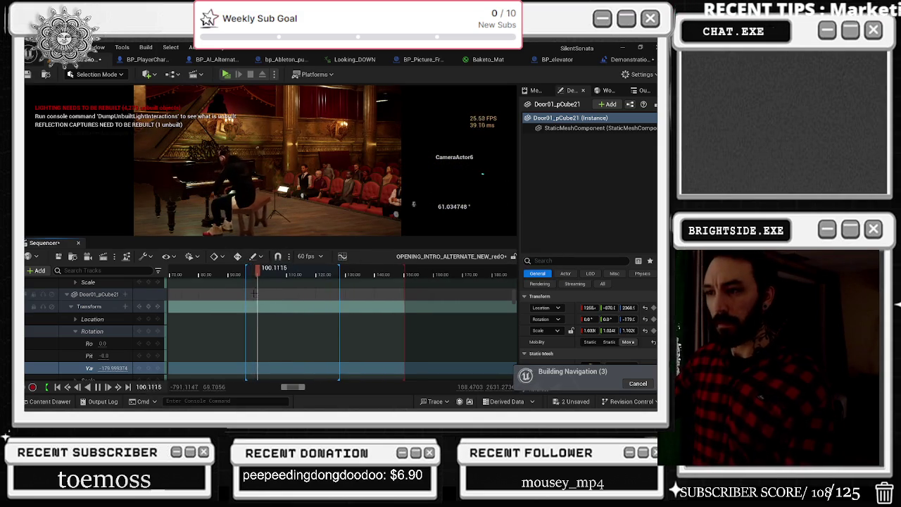
{"action": "left_click_drag", "start_coordinate": [259, 276], "coordinate": [232, 273]}
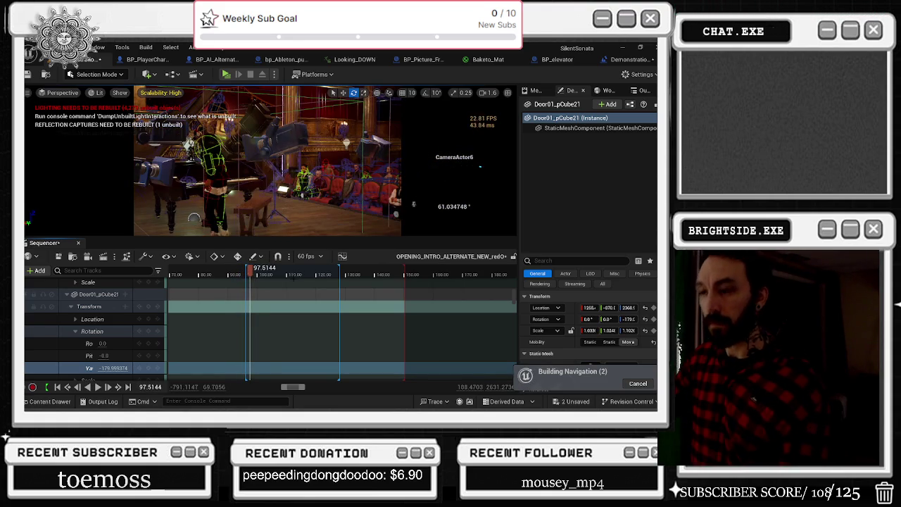
At 96.34 seconds, select CameraActor6 through its Camera Cuts section's context menu.
{"action": "scroll", "coordinate": [339, 330], "scroll_direction": "up", "scroll_amount": 3}
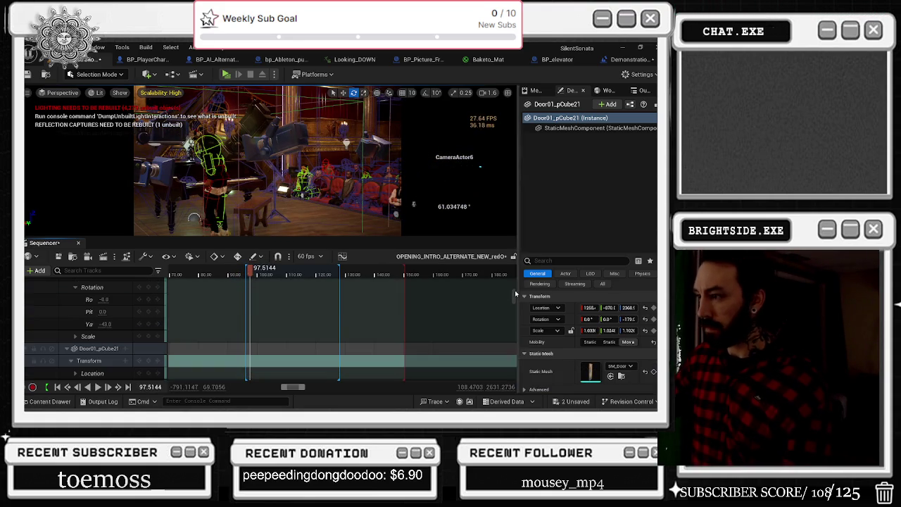
{"action": "scroll", "coordinate": [337, 323], "scroll_direction": "up", "scroll_amount": 5}
{"action": "scroll", "coordinate": [251, 274], "scroll_direction": "up", "scroll_amount": 6}
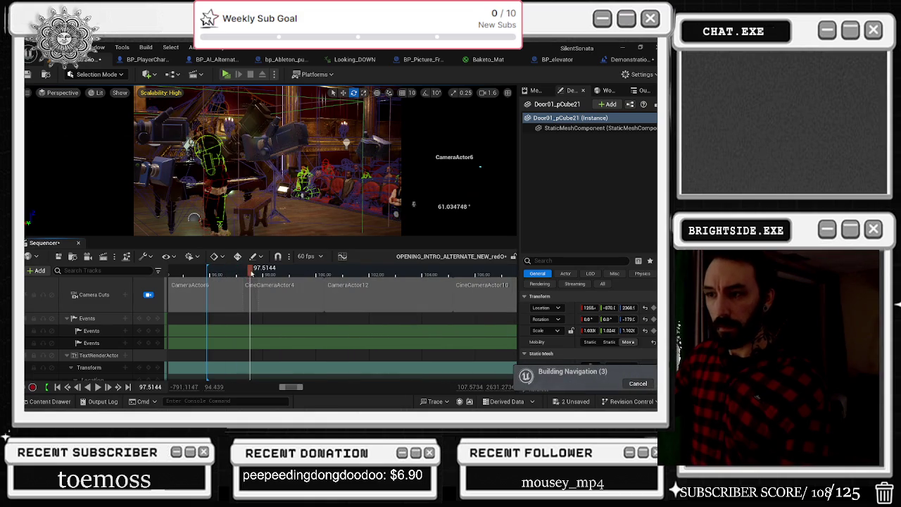
{"action": "left_click", "coordinate": [220, 274]}
{"action": "right_click", "coordinate": [221, 297]}
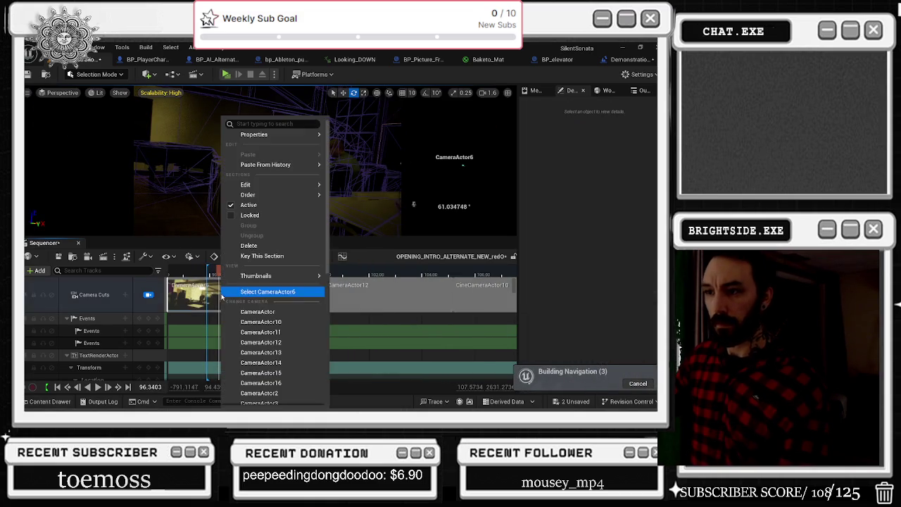
{"action": "left_click", "coordinate": [309, 291]}
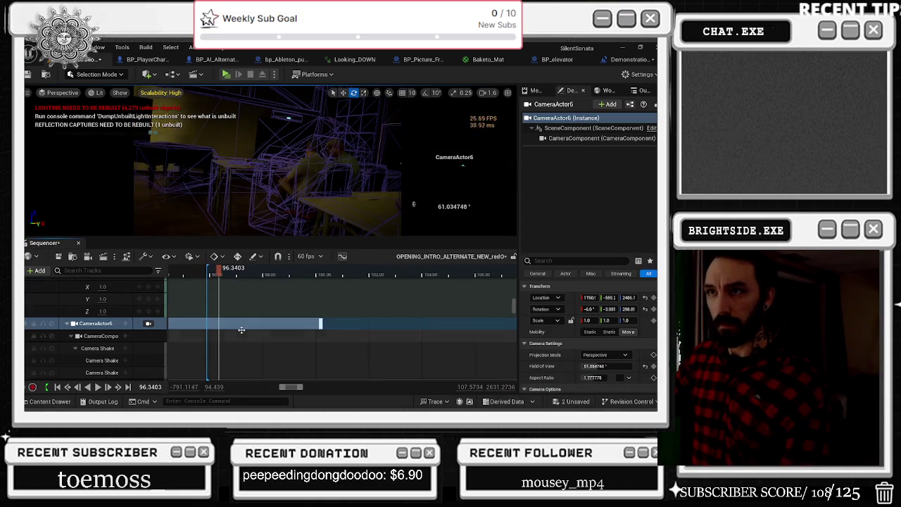
{"action": "scroll", "coordinate": [241, 330], "scroll_direction": "down", "scroll_amount": 4}
{"action": "scroll", "coordinate": [241, 330], "scroll_direction": "up", "scroll_amount": 4}
{"action": "scroll", "coordinate": [206, 358], "scroll_direction": "up", "scroll_amount": 3, "text": "ctrl"}
{"action": "scroll", "coordinate": [210, 348], "scroll_direction": "down", "scroll_amount": 2}
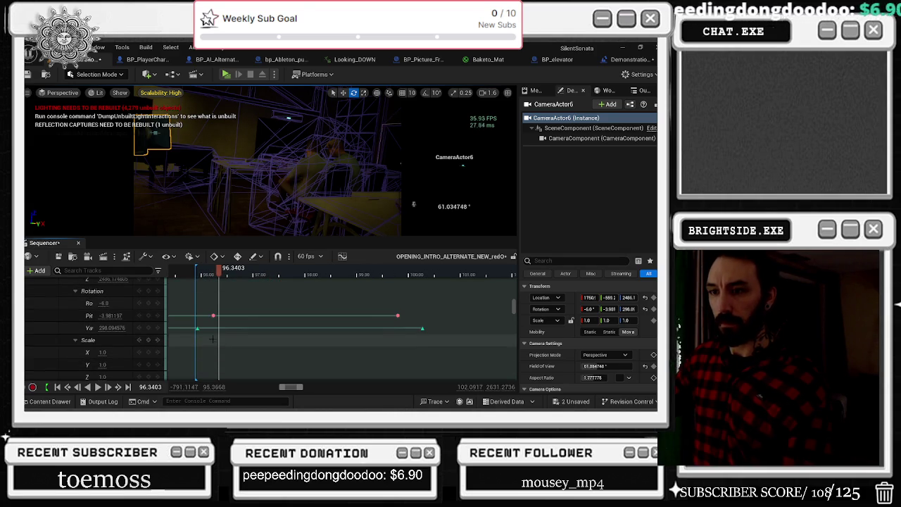
{"action": "scroll", "coordinate": [211, 338], "scroll_direction": "down", "scroll_amount": 1}
{"action": "key", "text": "comma"}
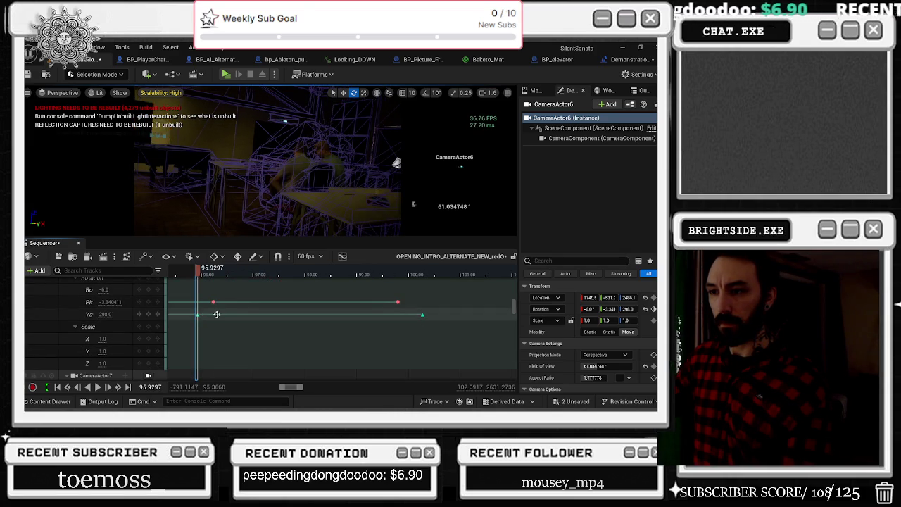
{"action": "key", "text": "j"}
{"action": "key", "text": "l"}
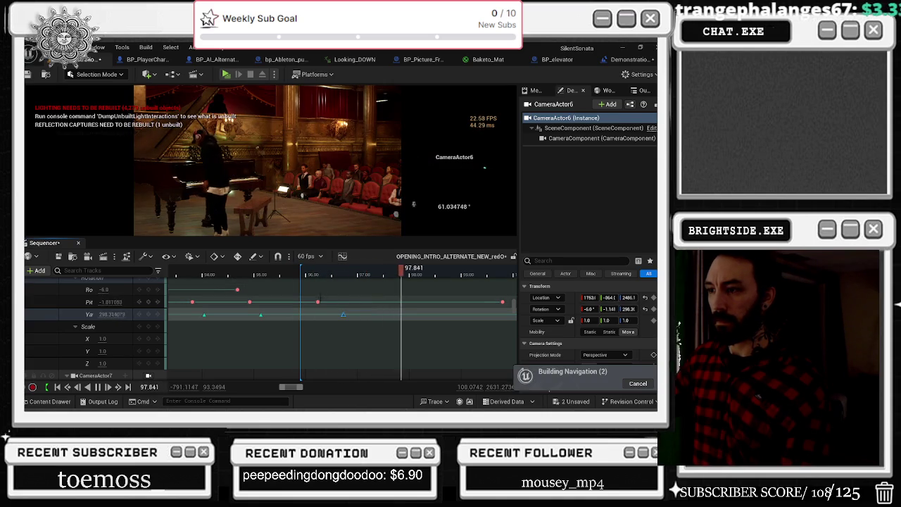
{"action": "key", "text": "j"}
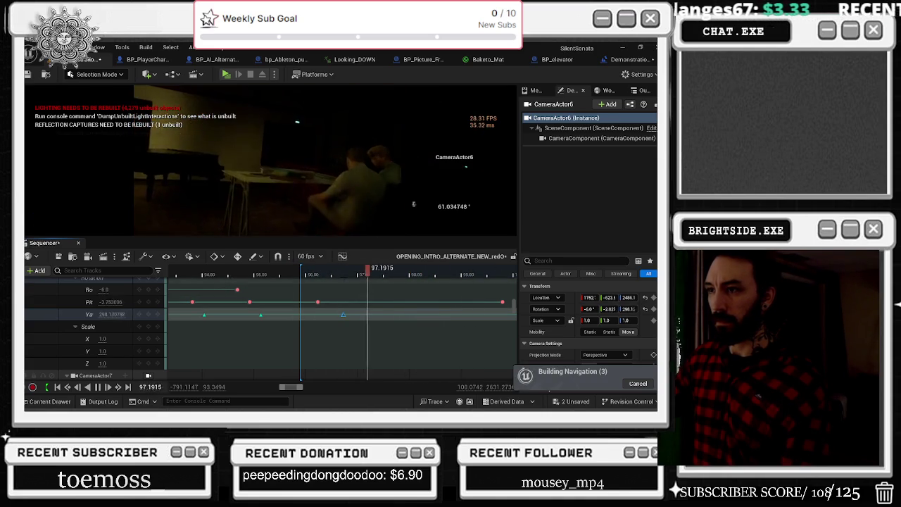
{"action": "key", "text": "l"}
{"action": "key", "text": "j"}
{"action": "key", "text": "l"}
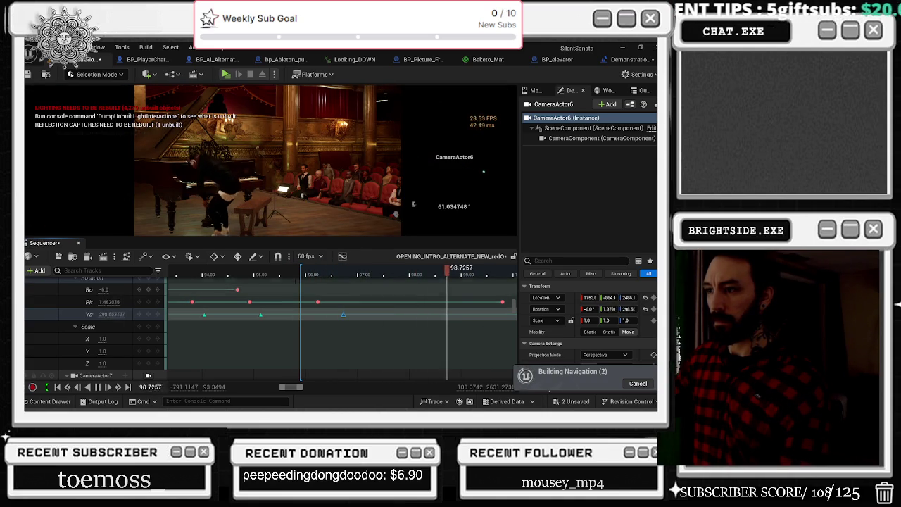
{"action": "left_click", "coordinate": [253, 275]}
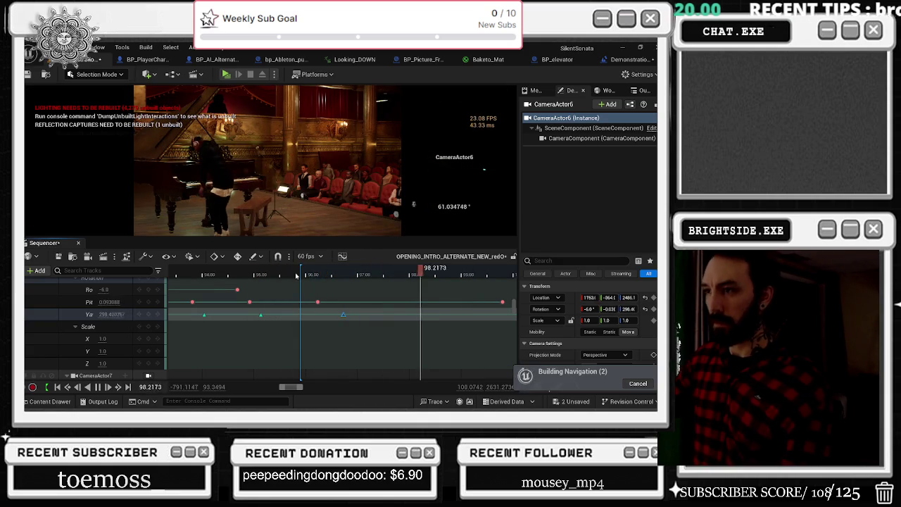
{"action": "left_click", "coordinate": [281, 275]}
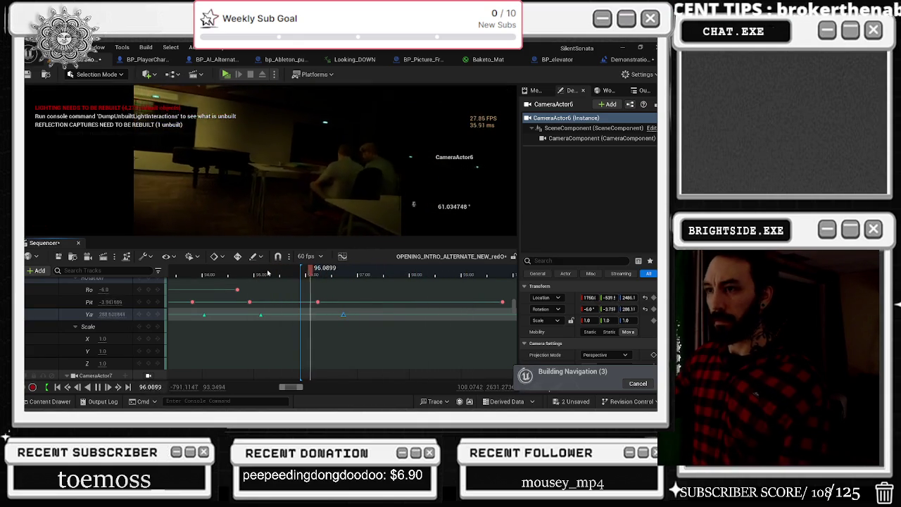
{"action": "key", "text": "g"}
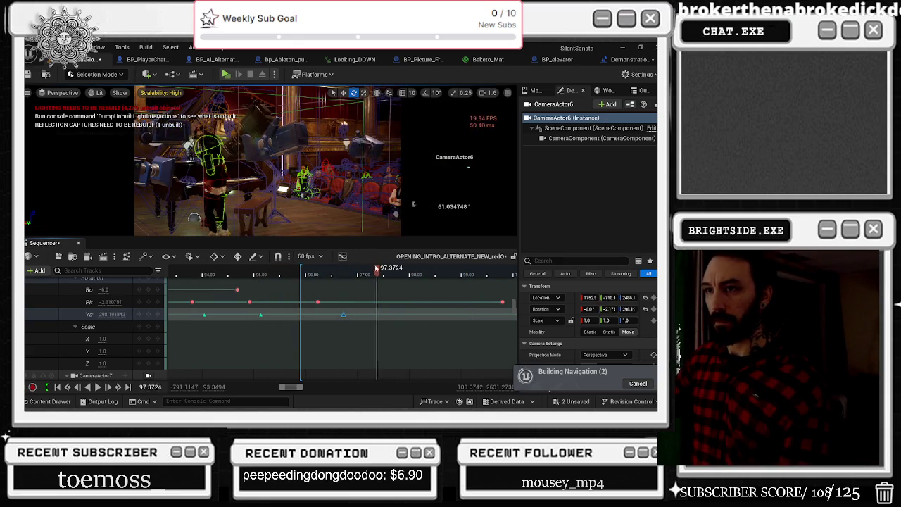
{"action": "mouse_move", "coordinate": [386, 269]}
{"action": "left_mouse_down"}
{"action": "mouse_move", "coordinate": [276, 262]}
{"action": "mouse_move", "coordinate": [343, 266]}
{"action": "mouse_move", "coordinate": [379, 284]}
{"action": "mouse_move", "coordinate": [366, 287]}
{"action": "left_mouse_up"}
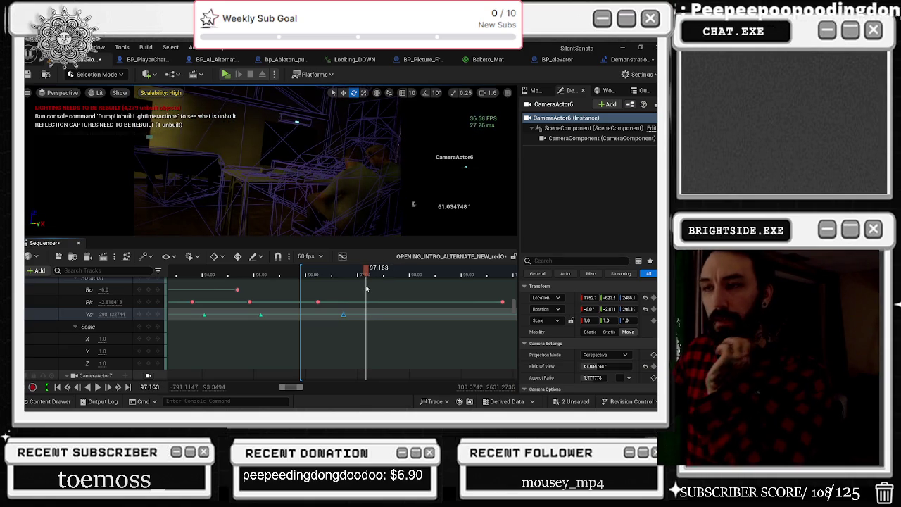
{"action": "mouse_move", "coordinate": [366, 287]}
{"action": "left_mouse_down"}
{"action": "mouse_move", "coordinate": [299, 287]}
{"action": "mouse_move", "coordinate": [376, 297]}
{"action": "mouse_move", "coordinate": [368, 301]}
{"action": "left_mouse_up"}
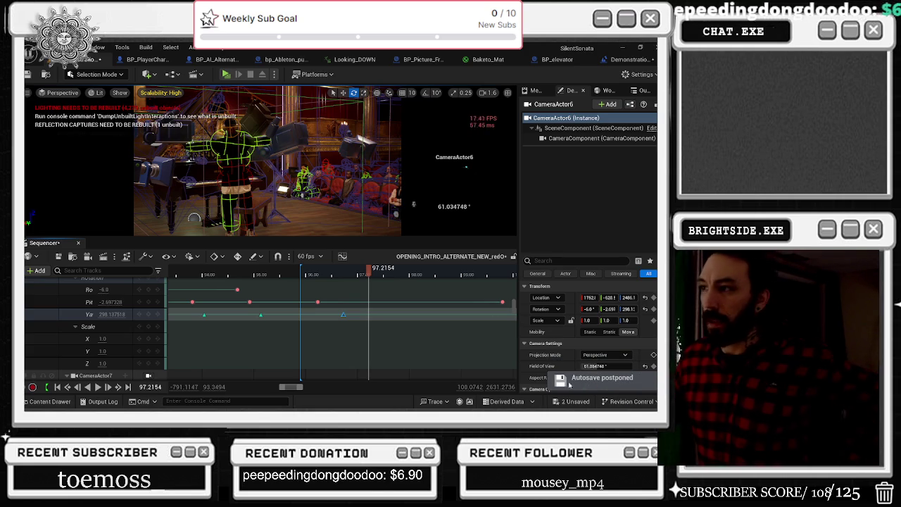
Add the SM_Piano5 piano to the sequence with Actor To Sequencer.
{"action": "left_click", "coordinate": [302, 272]}
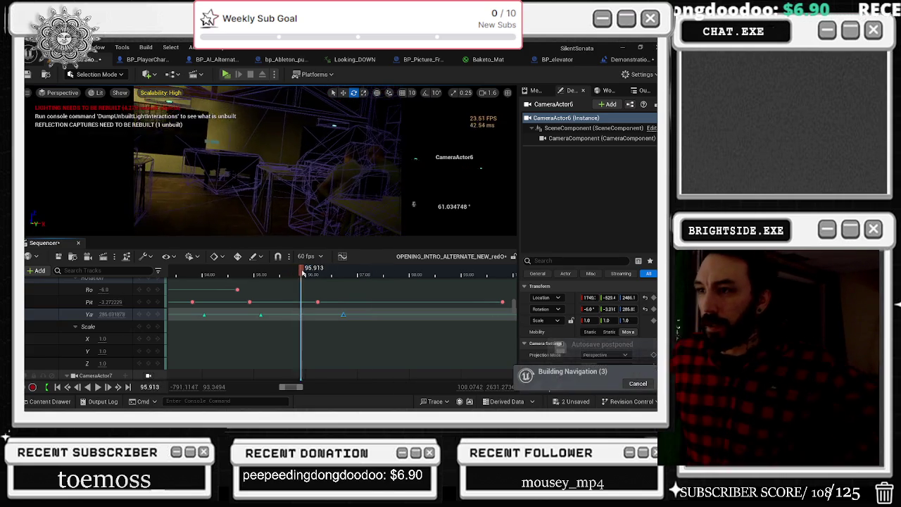
{"action": "left_click", "coordinate": [310, 278]}
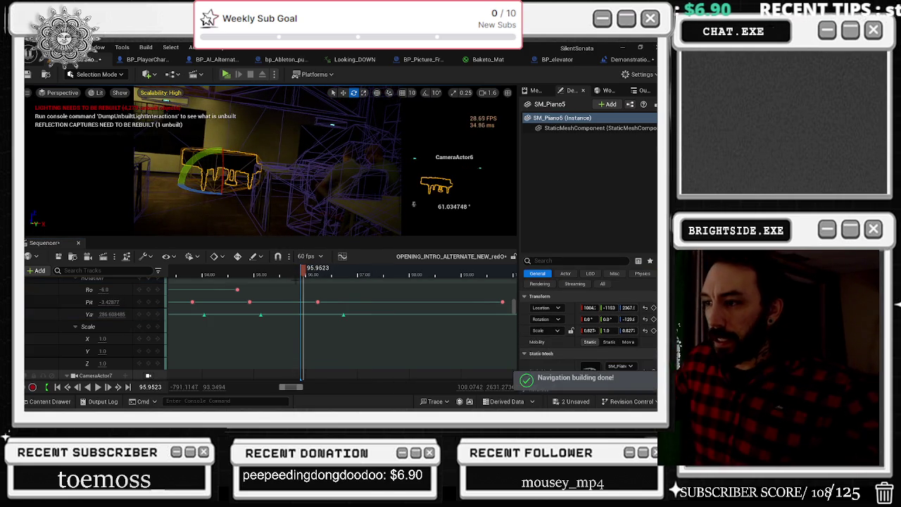
{"action": "left_click", "coordinate": [41, 270]}
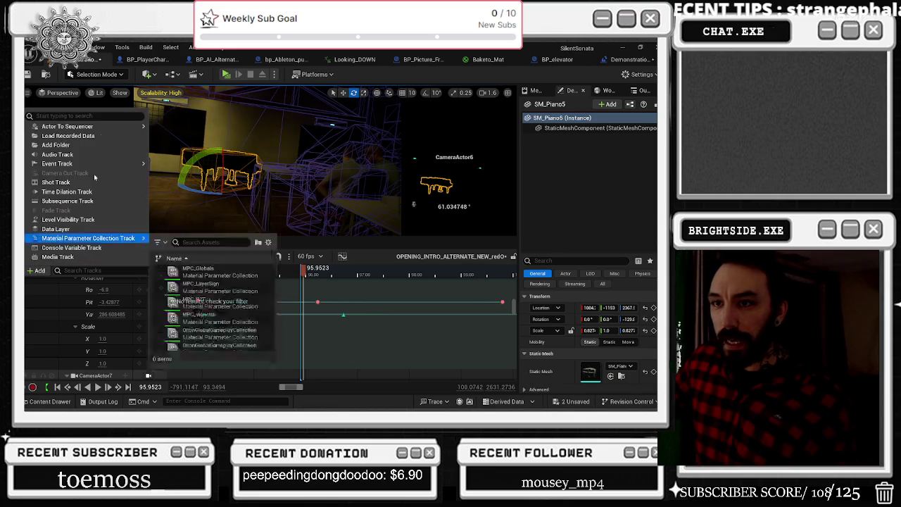
{"action": "mouse_move", "coordinate": [77, 124]}
{"action": "left_click", "coordinate": [201, 125]}
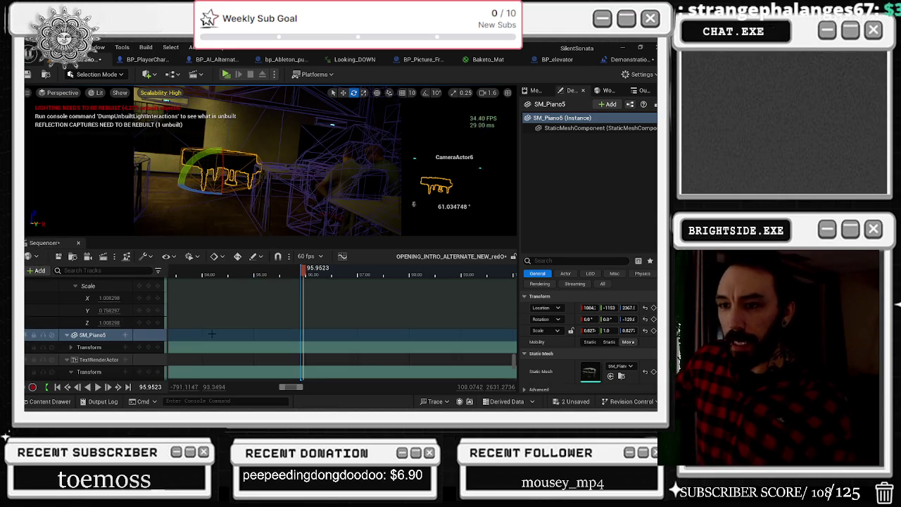
Review the 70–77 second shot and key the piano's transform at about 80.7 seconds.
{"action": "left_click", "coordinate": [185, 271]}
{"action": "scroll", "coordinate": [251, 275], "scroll_direction": "down", "scroll_amount": 5}
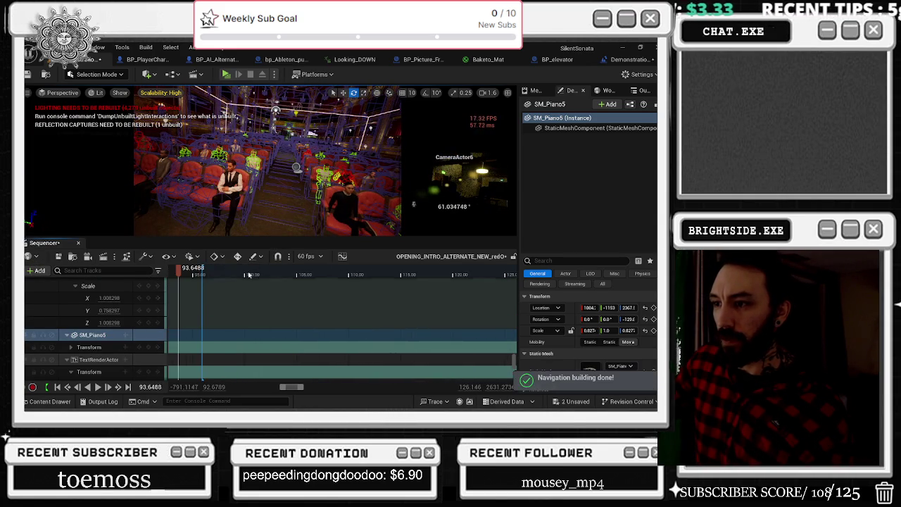
{"action": "scroll", "coordinate": [252, 275], "scroll_direction": "left", "scroll_amount": 5}
{"action": "left_click", "coordinate": [290, 271]}
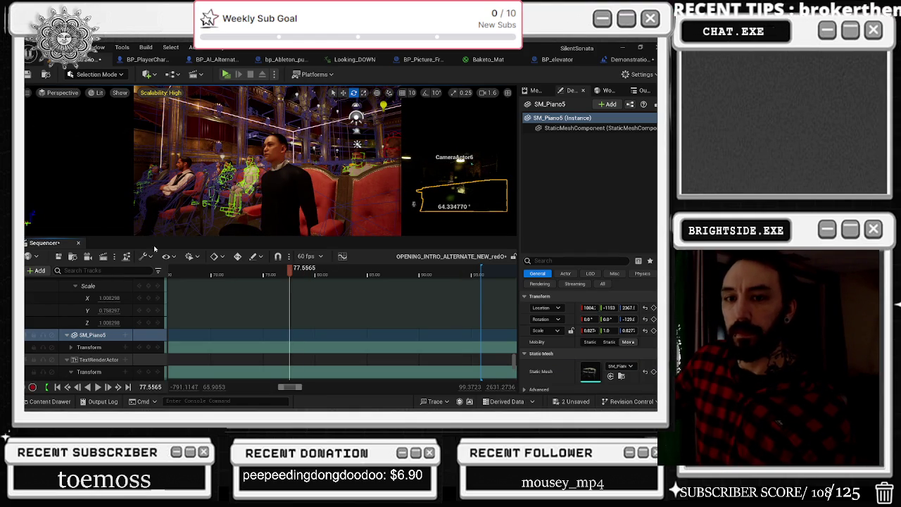
{"action": "left_click", "coordinate": [214, 273]}
{"action": "left_click_drag", "start_coordinate": [207, 276], "coordinate": [323, 284]}
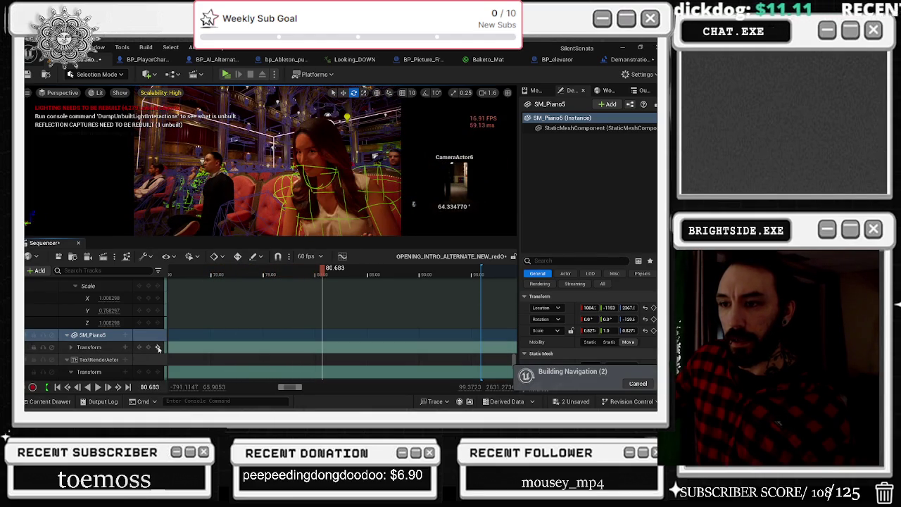
{"action": "left_click", "coordinate": [149, 347]}
Rotate the piano about 81 degrees near 89.7 seconds and key the new rotation.
{"action": "left_click", "coordinate": [327, 274]}
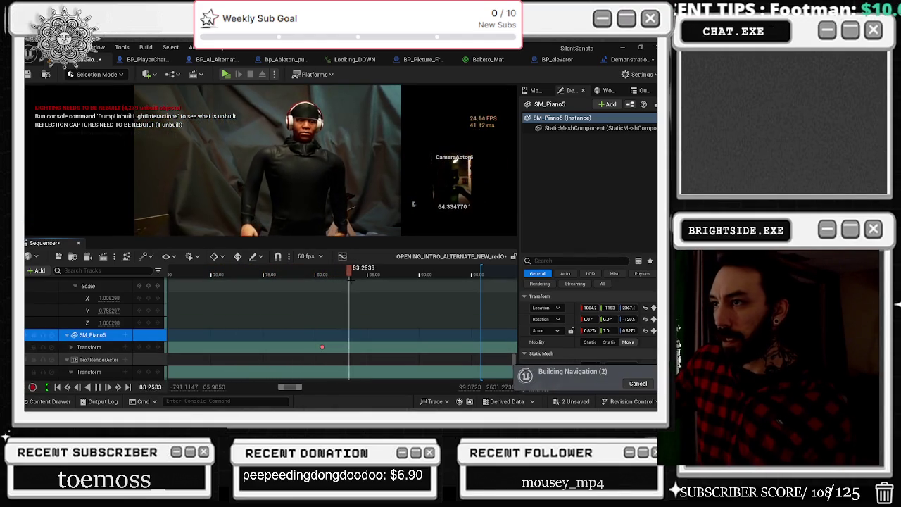
{"action": "mouse_move", "coordinate": [423, 274]}
{"action": "left_mouse_down"}
{"action": "mouse_move", "coordinate": [476, 276]}
{"action": "mouse_move", "coordinate": [370, 280]}
{"action": "mouse_move", "coordinate": [397, 283]}
{"action": "mouse_move", "coordinate": [389, 283]}
{"action": "left_mouse_up"}
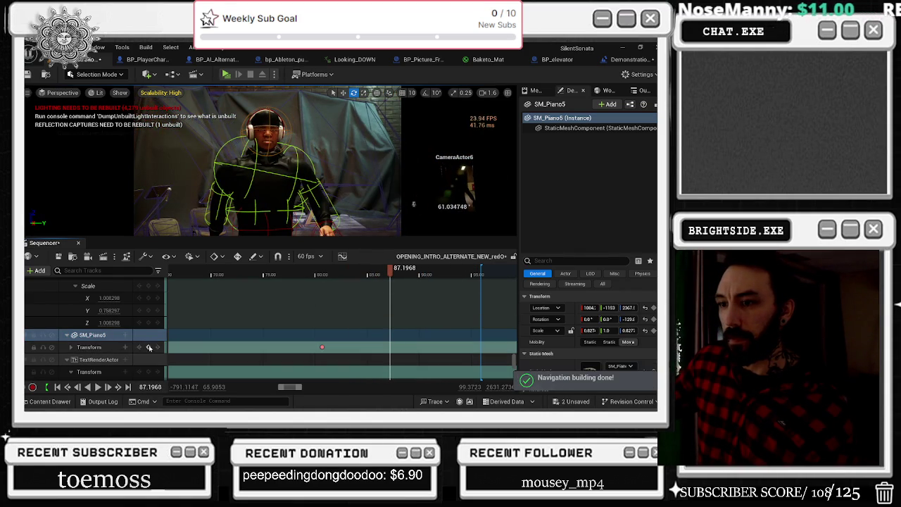
{"action": "left_click", "coordinate": [149, 348]}
{"action": "mouse_move", "coordinate": [391, 274]}
{"action": "left_mouse_down"}
{"action": "mouse_move", "coordinate": [449, 276]}
{"action": "mouse_move", "coordinate": [431, 274]}
{"action": "left_mouse_up"}
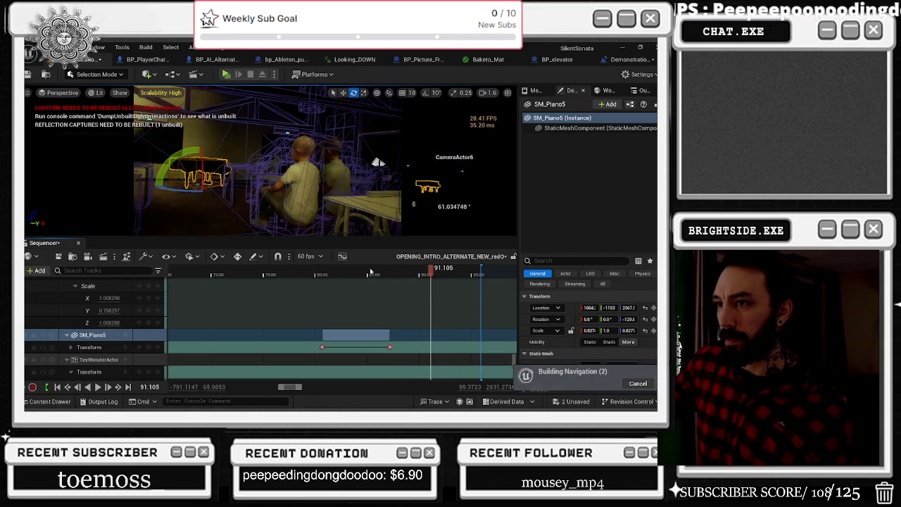
{"action": "left_click_drag", "start_coordinate": [191, 192], "coordinate": [204, 189]}
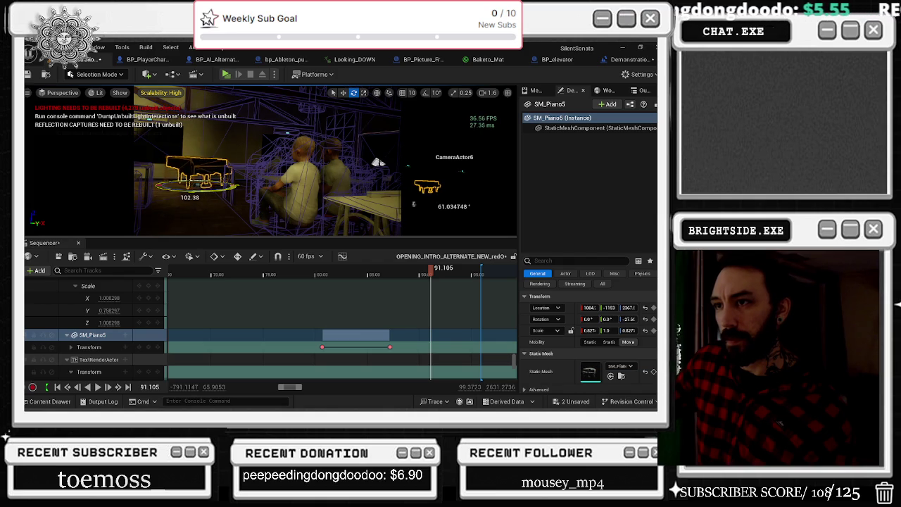
{"action": "key", "text": "s"}
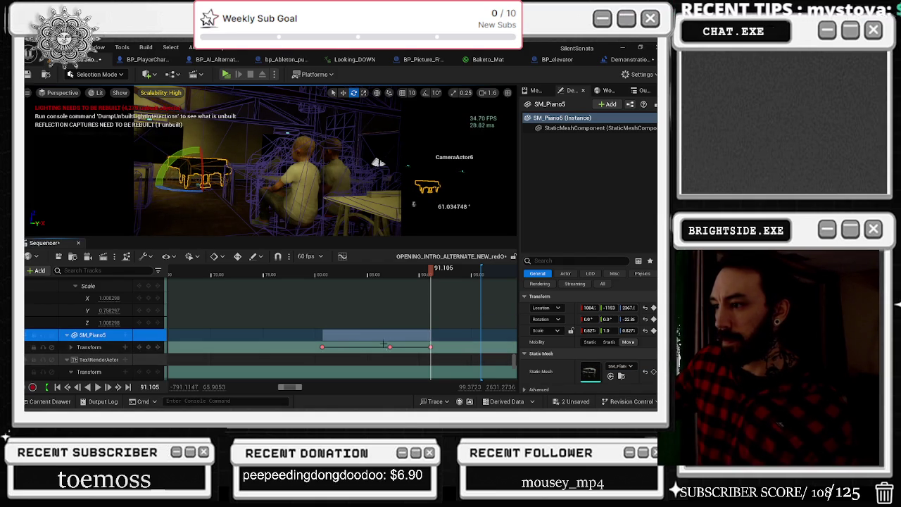
Retime the piano's middle transform key and play from about 86.6 seconds to preview.
{"action": "left_click", "coordinate": [390, 347]}
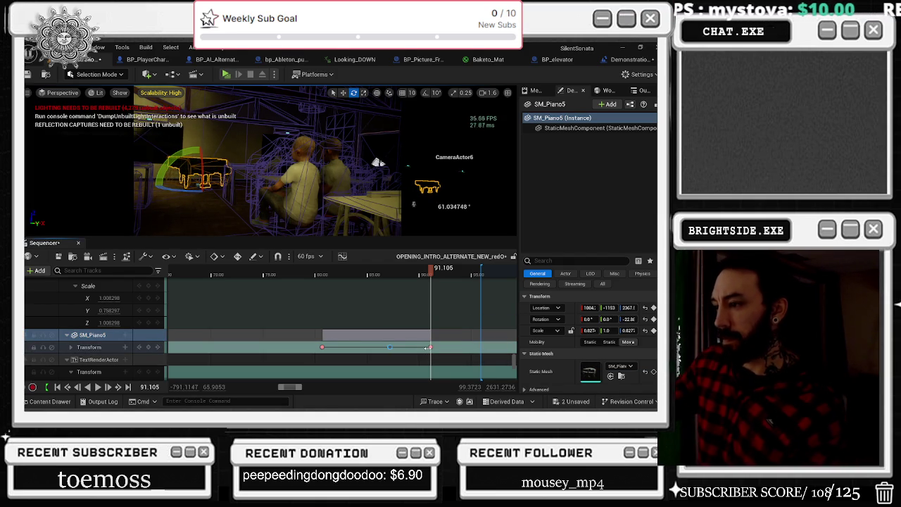
{"action": "left_click_drag", "start_coordinate": [425, 347], "coordinate": [397, 347]}
{"action": "left_click", "coordinate": [378, 275]}
{"action": "key", "text": "space"}
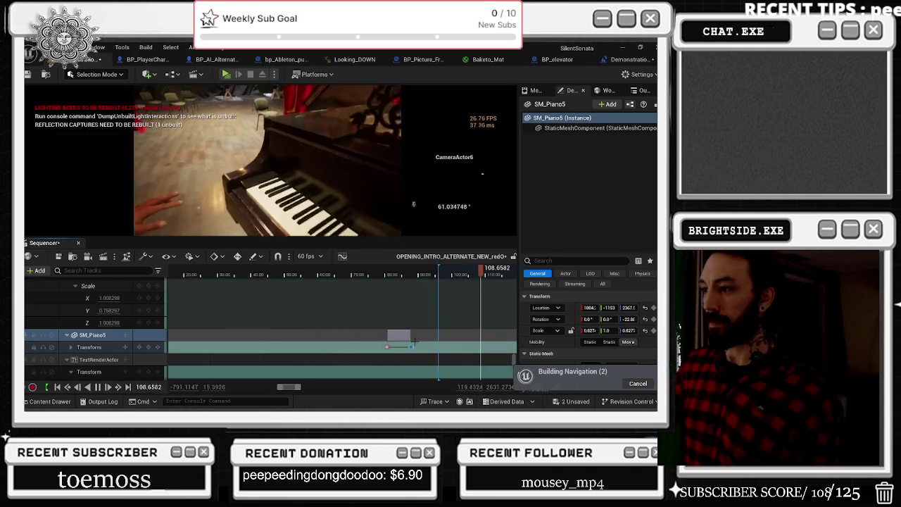
{"action": "scroll", "coordinate": [435, 281], "scroll_direction": "down", "scroll_amount": 3}
{"action": "left_click", "coordinate": [411, 274]}
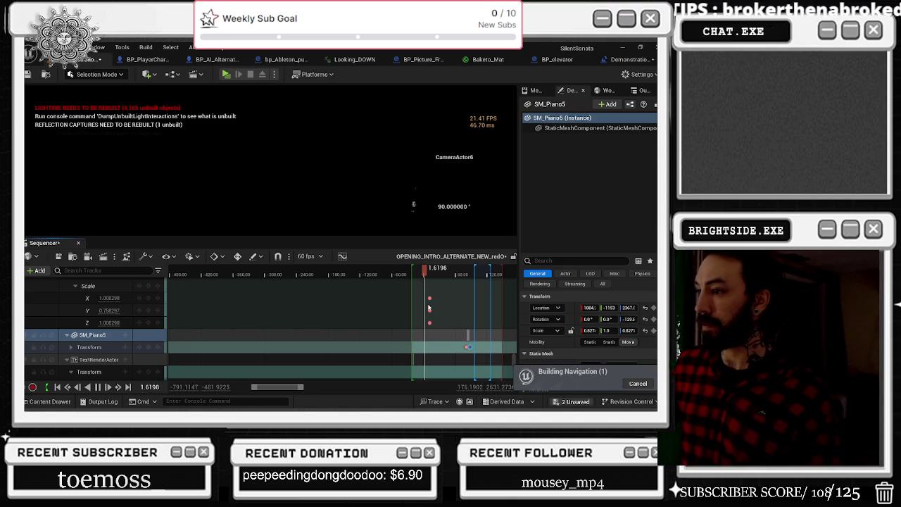
{"action": "key", "text": "ctrl+s"}
Confirm Save Selected, then scrub the intro between about 16.5 and 75 seconds.
{"action": "left_click", "coordinate": [412, 325]}
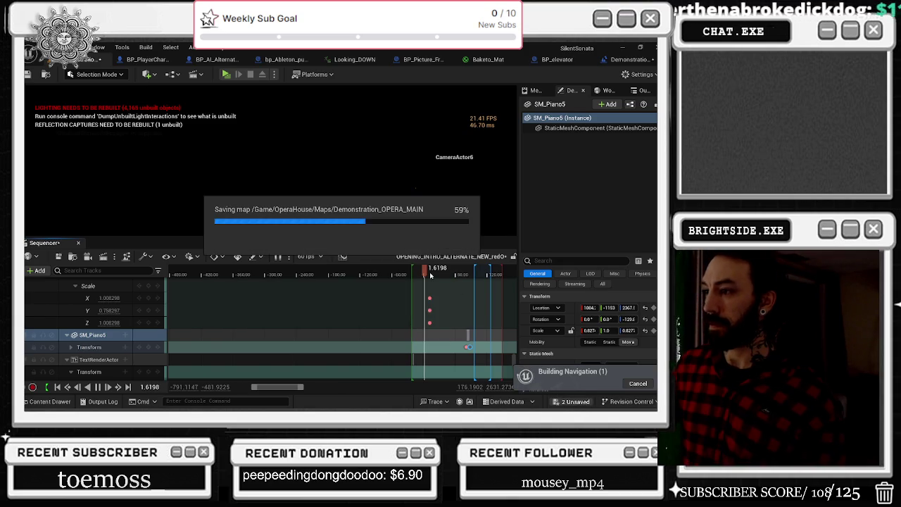
{"action": "left_click_drag", "start_coordinate": [426, 274], "coordinate": [458, 273]}
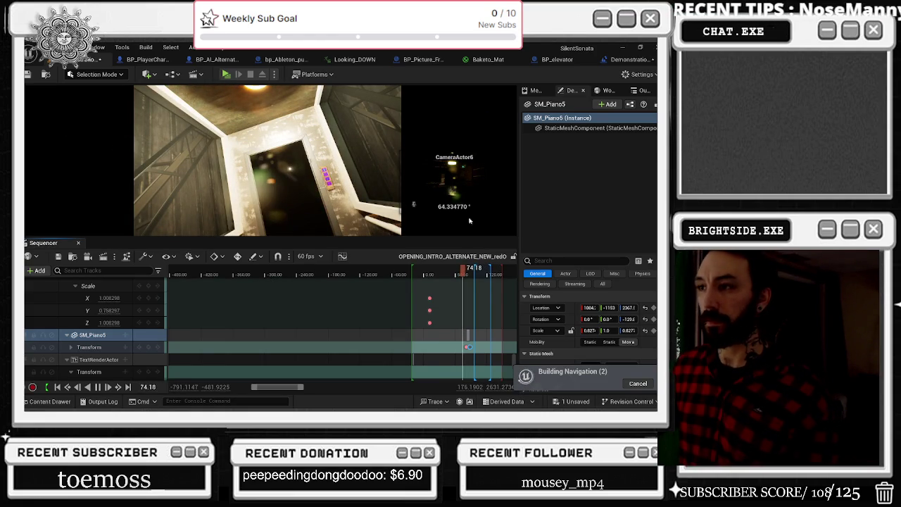
{"action": "left_click", "coordinate": [433, 273]}
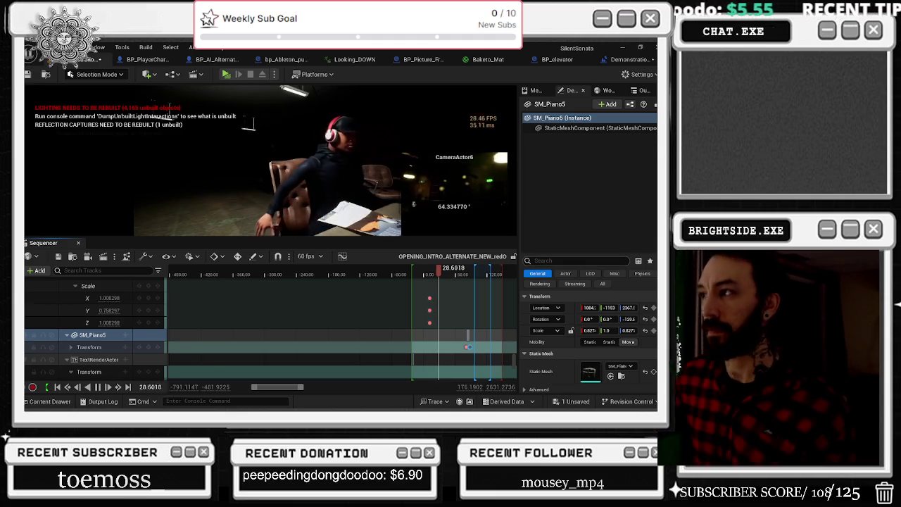
{"action": "left_click", "coordinate": [463, 274]}
{"action": "left_click_drag", "start_coordinate": [454, 275], "coordinate": [430, 274]}
Play the intro from about 79 seconds through the piano shots, stopping near 97.5 seconds.
{"action": "left_click", "coordinate": [466, 275]}
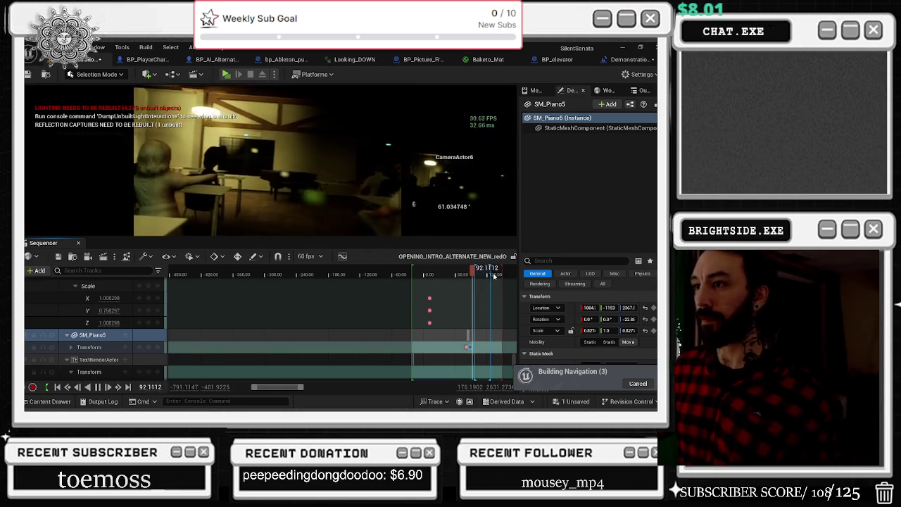
{"action": "key", "text": "space"}
{"action": "mouse_move", "coordinate": [473, 271]}
{"action": "left_mouse_down"}
{"action": "mouse_move", "coordinate": [465, 271]}
{"action": "mouse_move", "coordinate": [473, 273]}
{"action": "left_mouse_up"}
{"action": "key", "text": "space"}
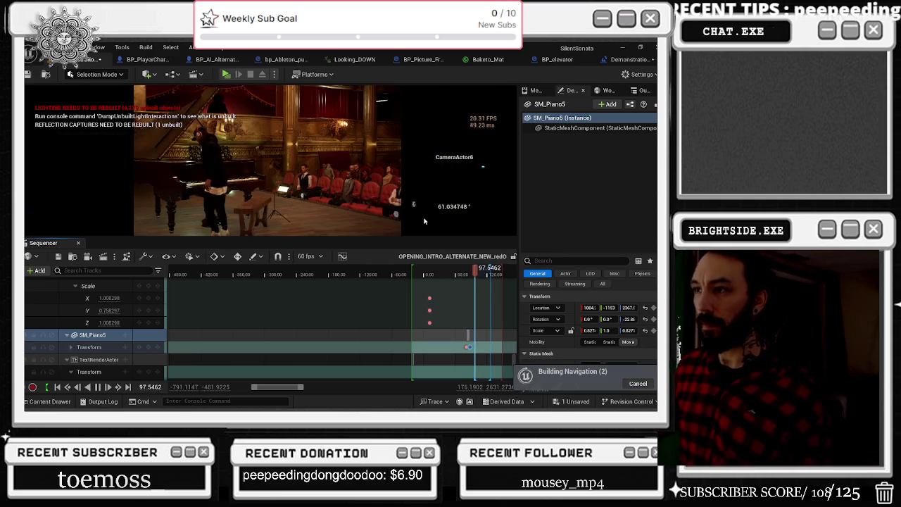
{"action": "key", "text": "space"}
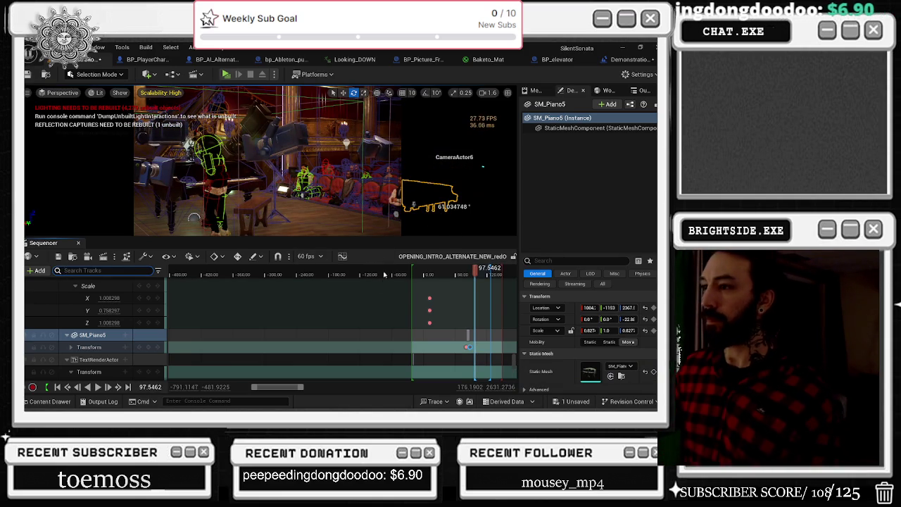
{"action": "scroll", "coordinate": [300, 312], "scroll_direction": "down", "scroll_amount": 8}
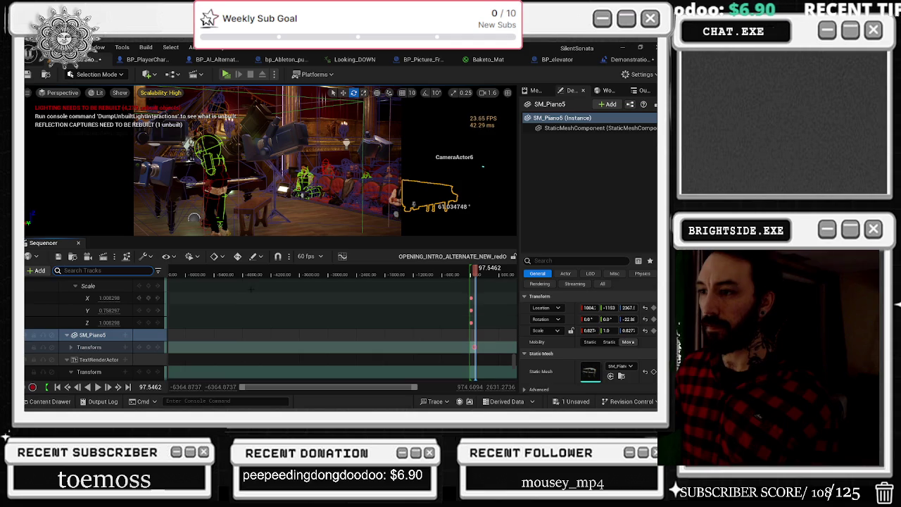
{"action": "left_click", "coordinate": [192, 274]}
{"action": "mouse_move", "coordinate": [179, 279]}
{"action": "left_mouse_down"}
{"action": "mouse_move", "coordinate": [301, 276]}
{"action": "mouse_move", "coordinate": [301, 299]}
{"action": "left_mouse_up"}
{"action": "left_click", "coordinate": [182, 274]}
{"action": "scroll", "coordinate": [189, 277], "scroll_direction": "down", "scroll_amount": 10}
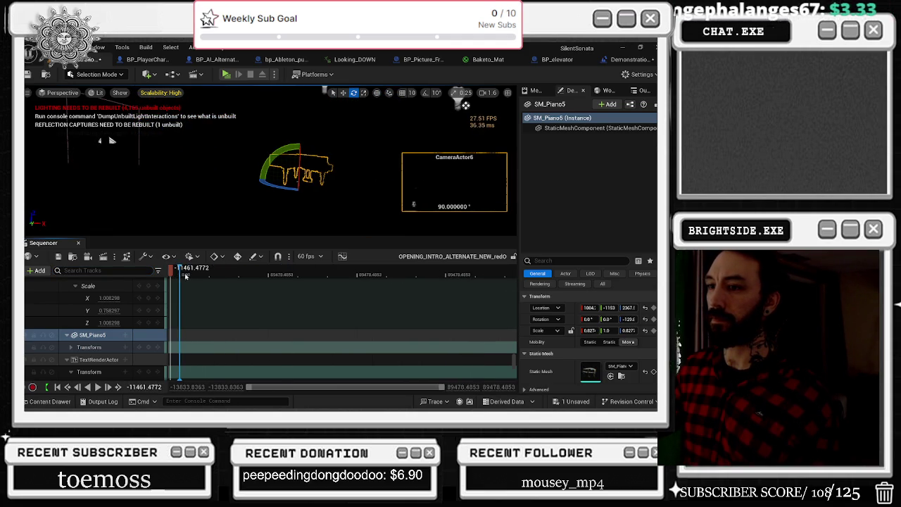
{"action": "left_click_drag", "start_coordinate": [180, 273], "coordinate": [143, 277]}
{"action": "scroll", "coordinate": [240, 279], "scroll_direction": "down", "scroll_amount": 5}
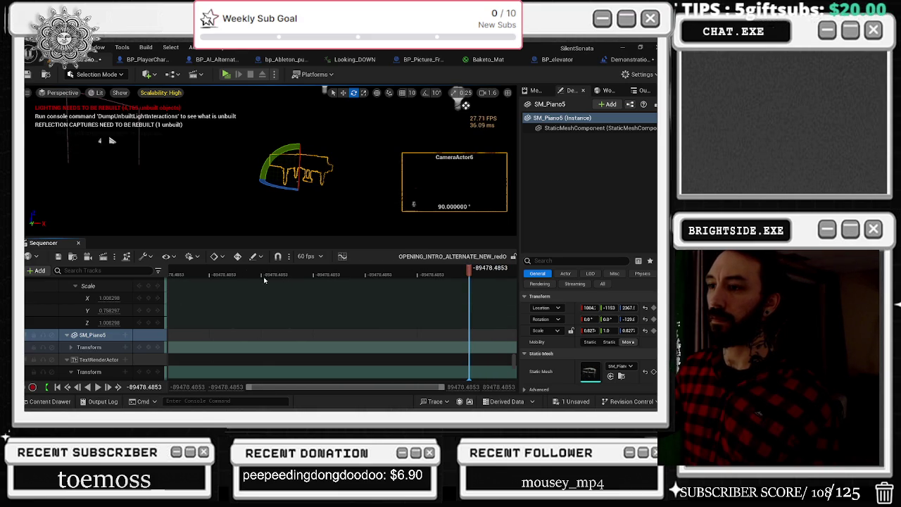
{"action": "left_click", "coordinate": [125, 345]}
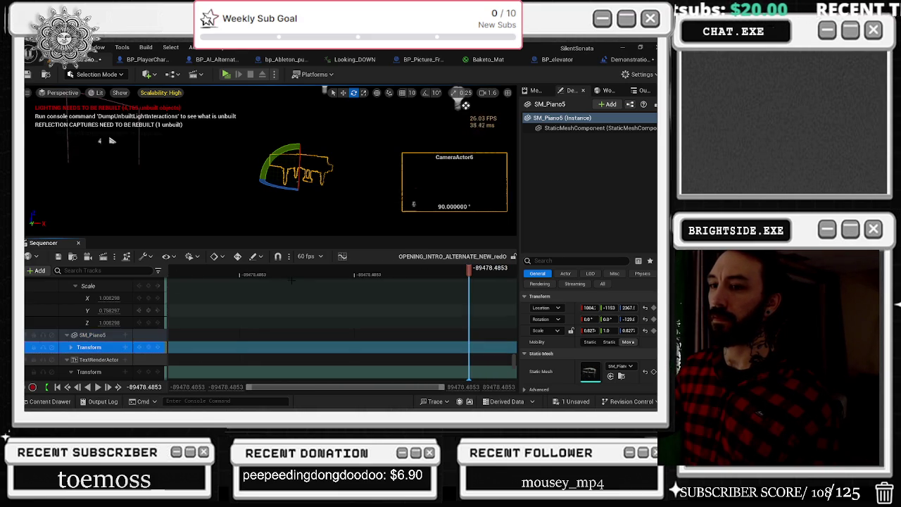
{"action": "scroll", "coordinate": [471, 279], "scroll_direction": "up", "scroll_amount": 2}
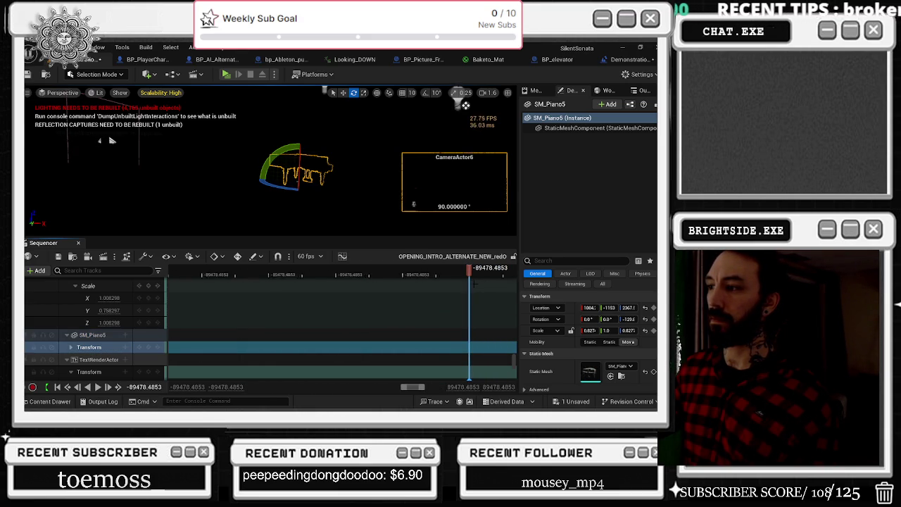
{"action": "key", "text": "space"}
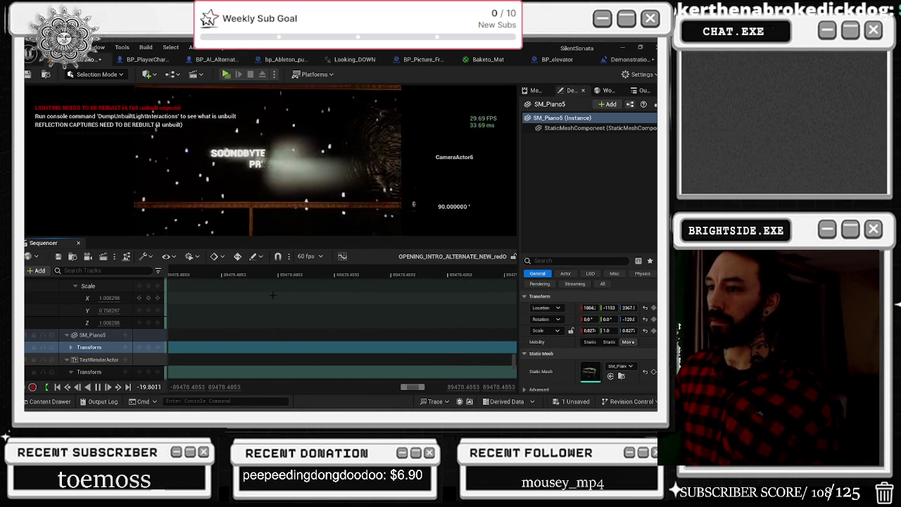
{"action": "scroll", "coordinate": [272, 317], "scroll_direction": "up", "scroll_amount": 2}
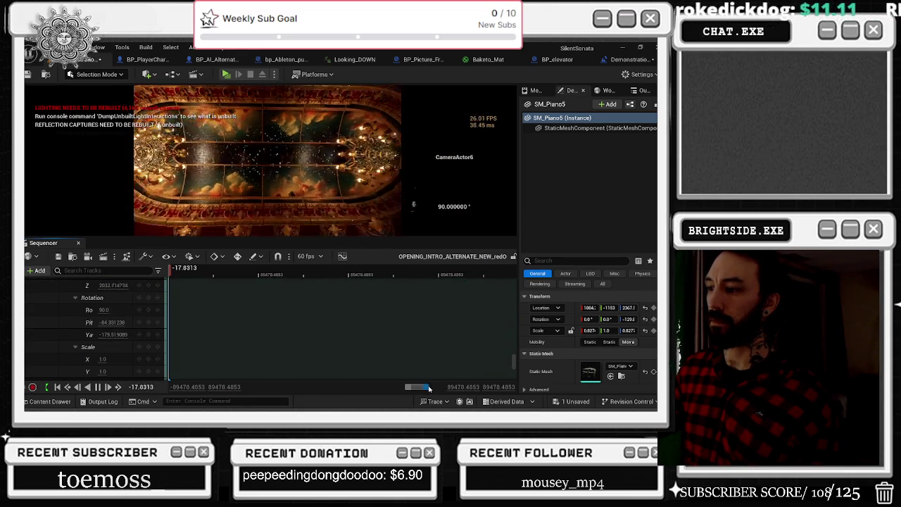
{"action": "left_click", "coordinate": [461, 335]}
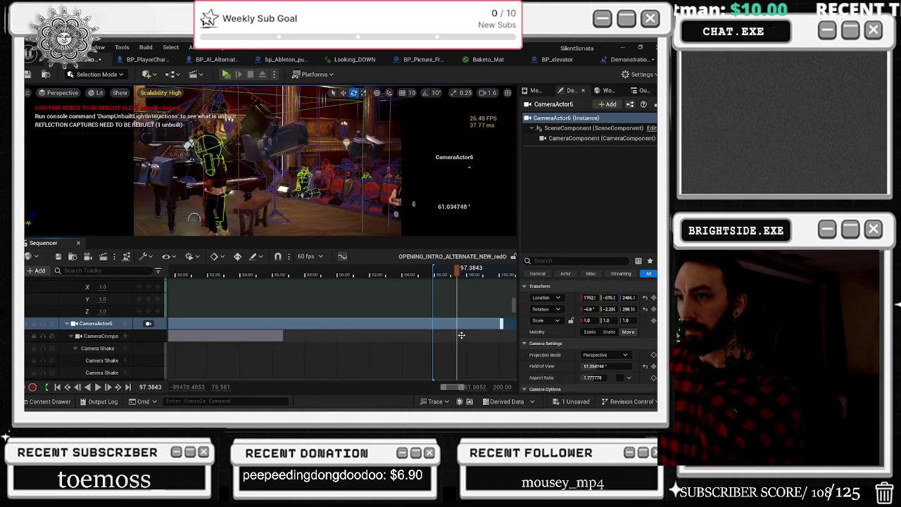
{"action": "scroll", "coordinate": [422, 276], "scroll_direction": "up", "scroll_amount": 2}
{"action": "left_click", "coordinate": [423, 276]}
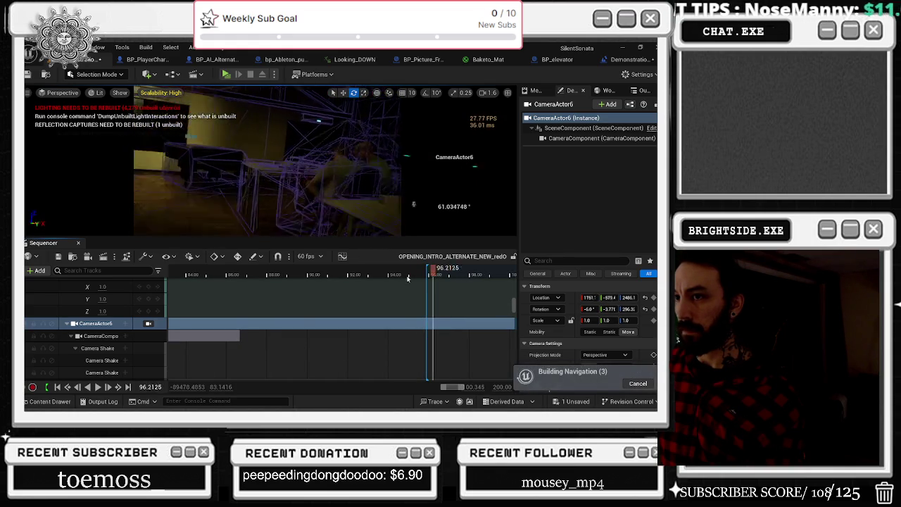
{"action": "left_click", "coordinate": [367, 274]}
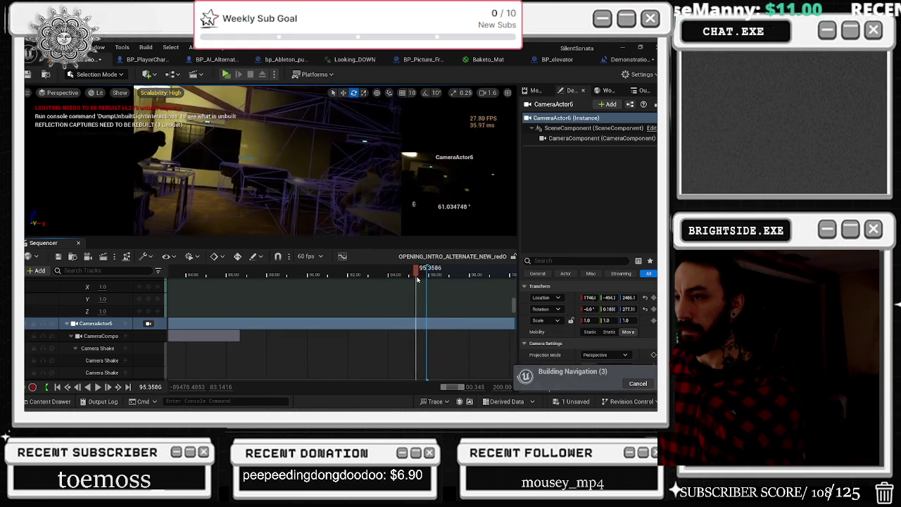
{"action": "left_click_drag", "start_coordinate": [419, 279], "coordinate": [426, 281]}
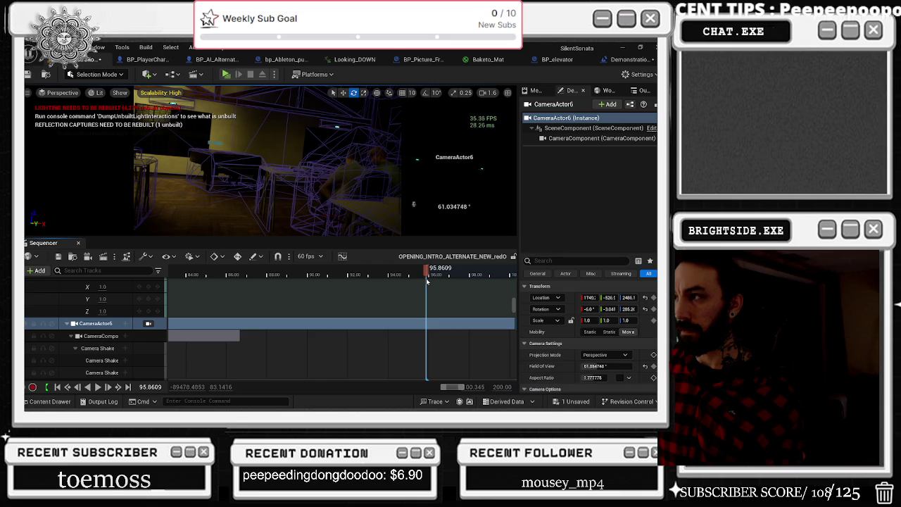
{"action": "mouse_move", "coordinate": [428, 280]}
{"action": "left_mouse_down"}
{"action": "mouse_move", "coordinate": [459, 285]}
{"action": "mouse_move", "coordinate": [437, 283]}
{"action": "left_mouse_up"}
{"action": "scroll", "coordinate": [458, 320], "scroll_direction": "down", "scroll_amount": 3}
{"action": "scroll", "coordinate": [457, 320], "scroll_direction": "down", "scroll_amount": 1}
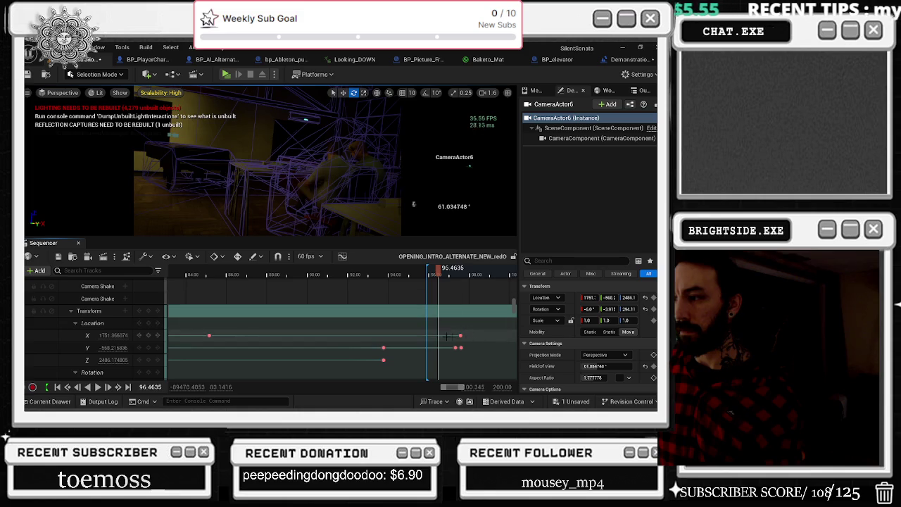
{"action": "mouse_move", "coordinate": [369, 331]}
{"action": "left_mouse_down"}
{"action": "mouse_move", "coordinate": [466, 366]}
{"action": "mouse_move", "coordinate": [421, 347]}
{"action": "left_mouse_up"}
{"action": "left_click", "coordinate": [220, 273]}
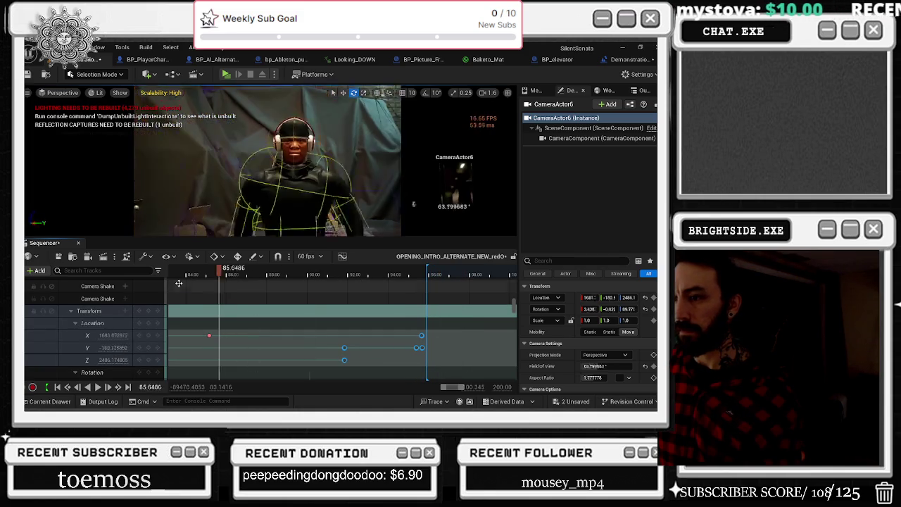
{"action": "key", "text": "space"}
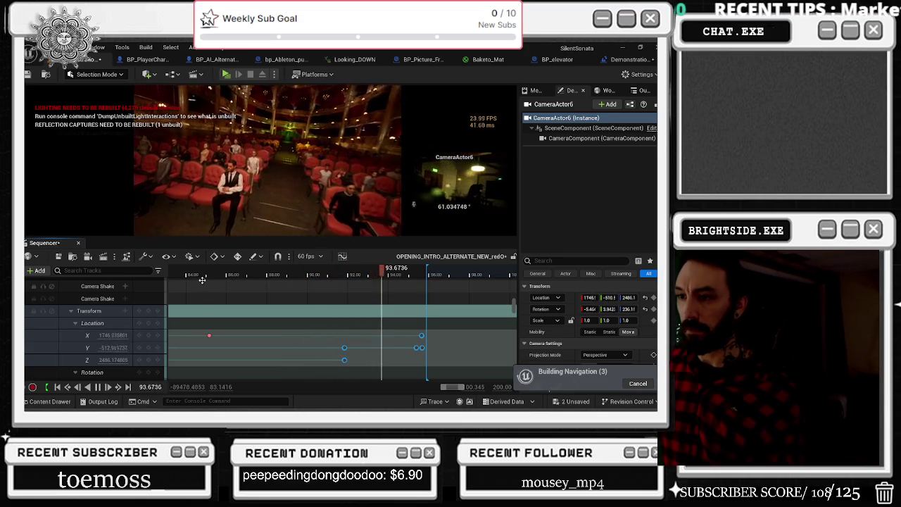
{"action": "left_click", "coordinate": [197, 274]}
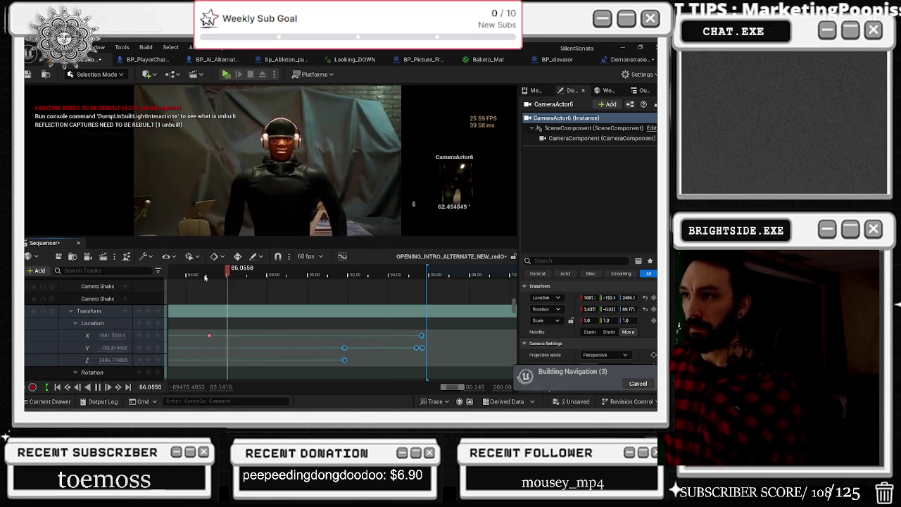
{"action": "left_click", "coordinate": [211, 277]}
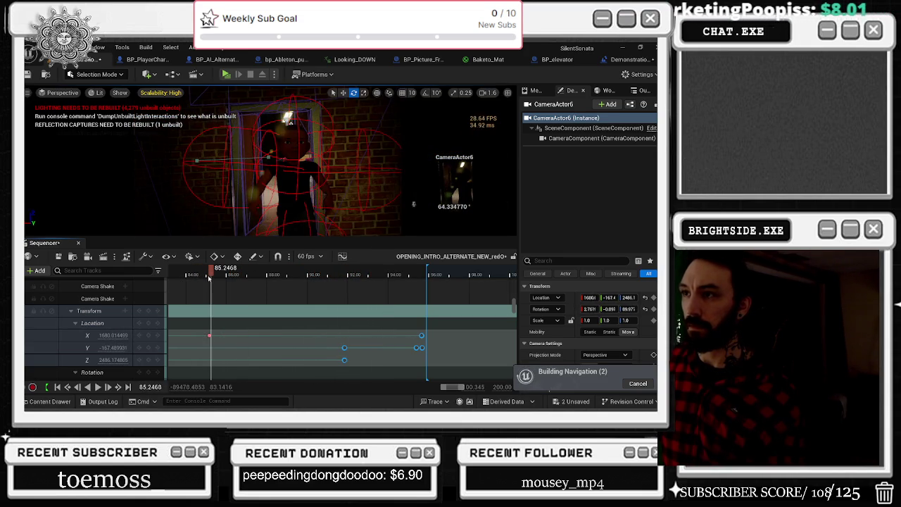
{"action": "key", "text": "ctrl+z"}
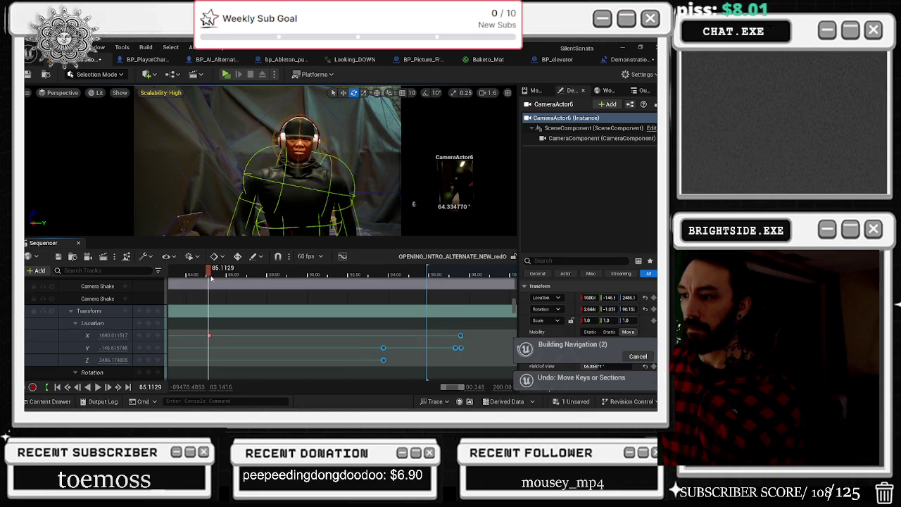
Add trial CameraActor6 Location keys at about 87.2 seconds and play back to preview them.
{"action": "left_click", "coordinate": [215, 273]}
{"action": "mouse_move", "coordinate": [215, 273]}
{"action": "left_mouse_down"}
{"action": "mouse_move", "coordinate": [204, 273]}
{"action": "mouse_move", "coordinate": [304, 273]}
{"action": "left_mouse_up"}
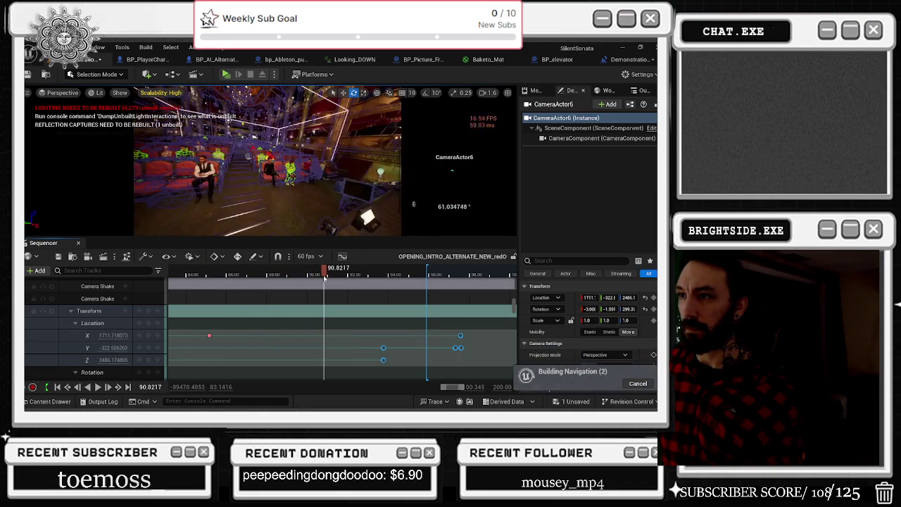
{"action": "left_click", "coordinate": [148, 322]}
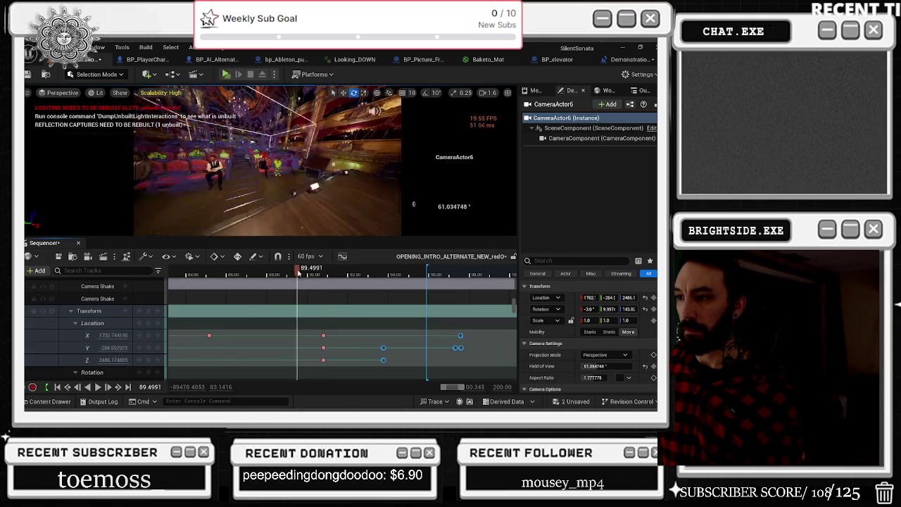
{"action": "key", "text": "space"}
{"action": "scroll", "coordinate": [410, 300], "scroll_direction": "down", "scroll_amount": 3}
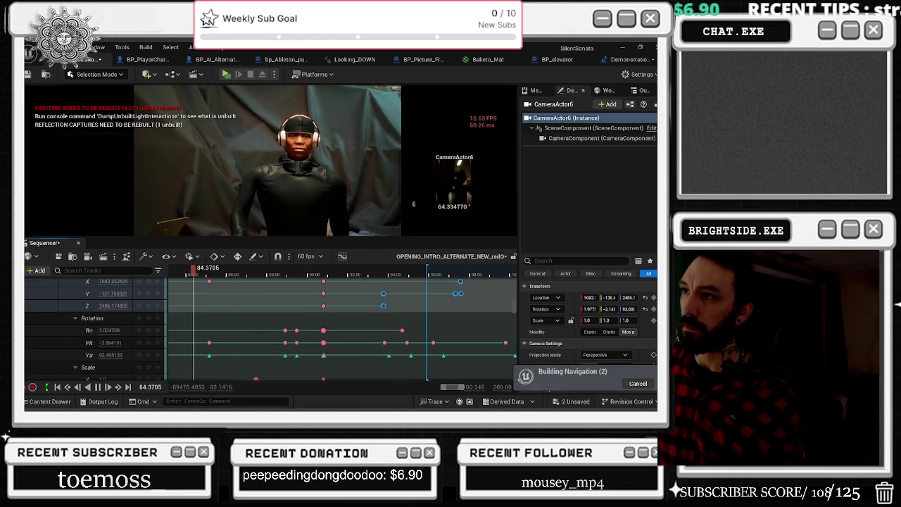
{"action": "key", "text": "space"}
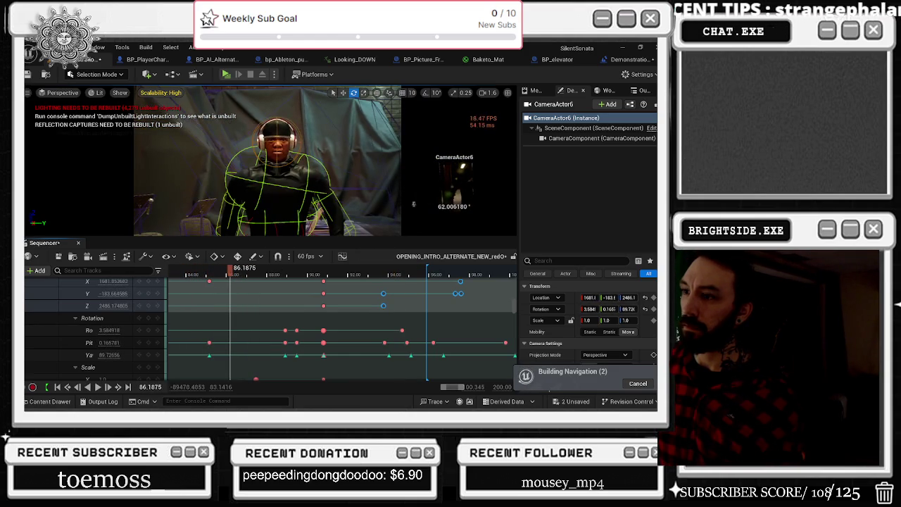
Undo the new Location keys, resume playback, and select SM_Piano5 in the viewport.
{"action": "key", "text": "ctrl+z"}
{"action": "key", "text": "space"}
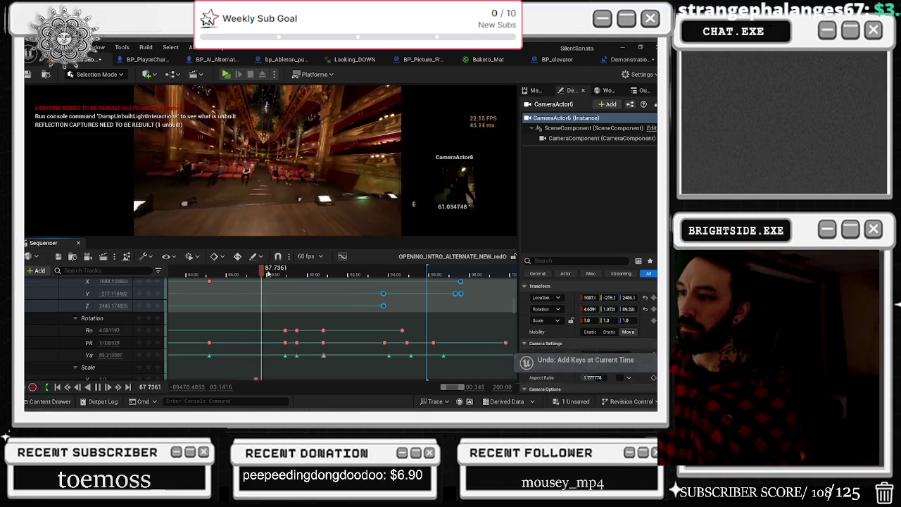
{"action": "left_click", "coordinate": [282, 165]}
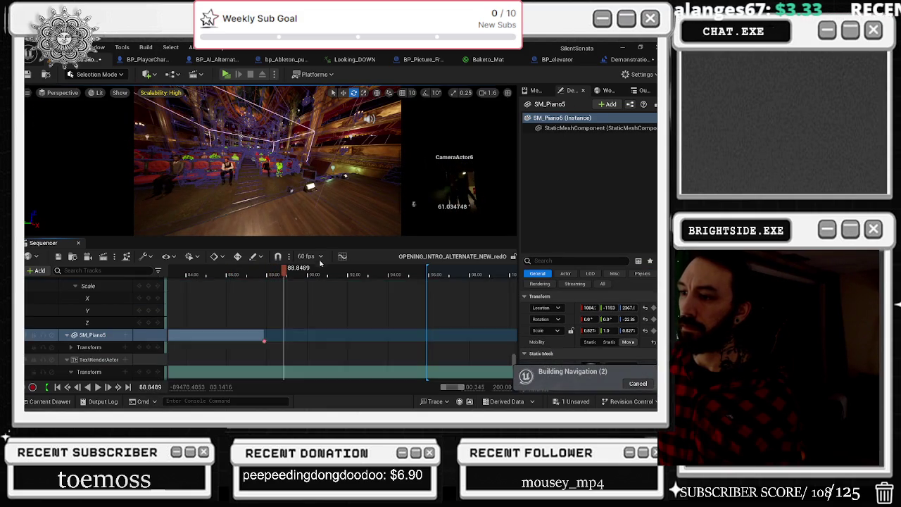
Undo to bring back SM_Piano5's deleted keys, replaying the section around 84.9–87.6 seconds.
{"action": "left_click_drag", "start_coordinate": [281, 270], "coordinate": [199, 270]}
{"action": "key", "text": "space"}
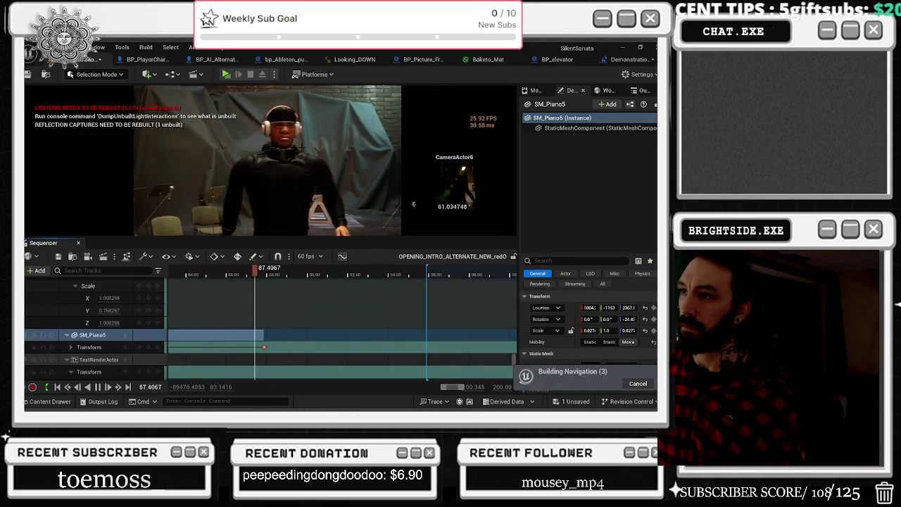
{"action": "key", "text": "space"}
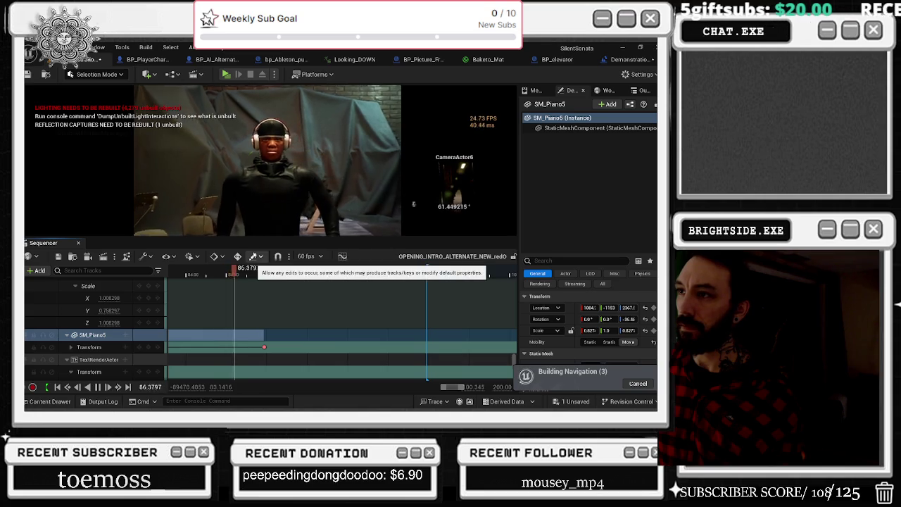
{"action": "key", "text": "ctrl+z"}
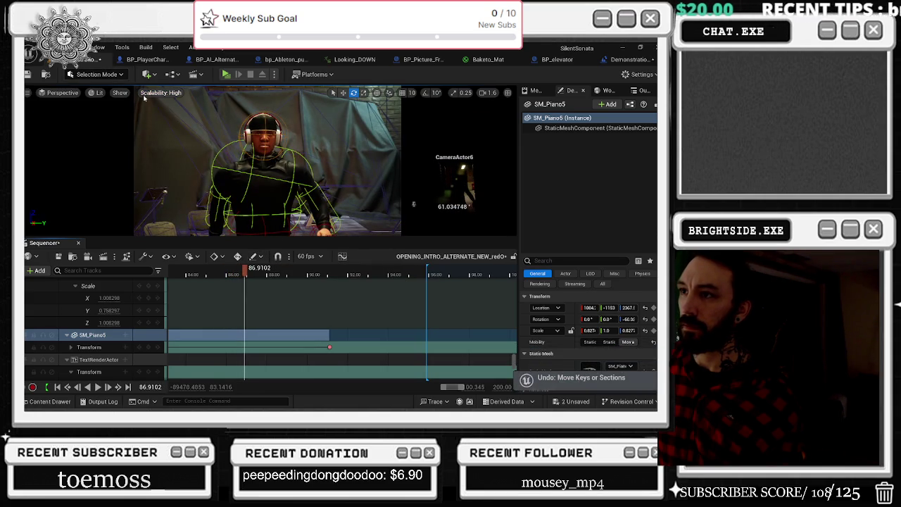
{"action": "key", "text": "space"}
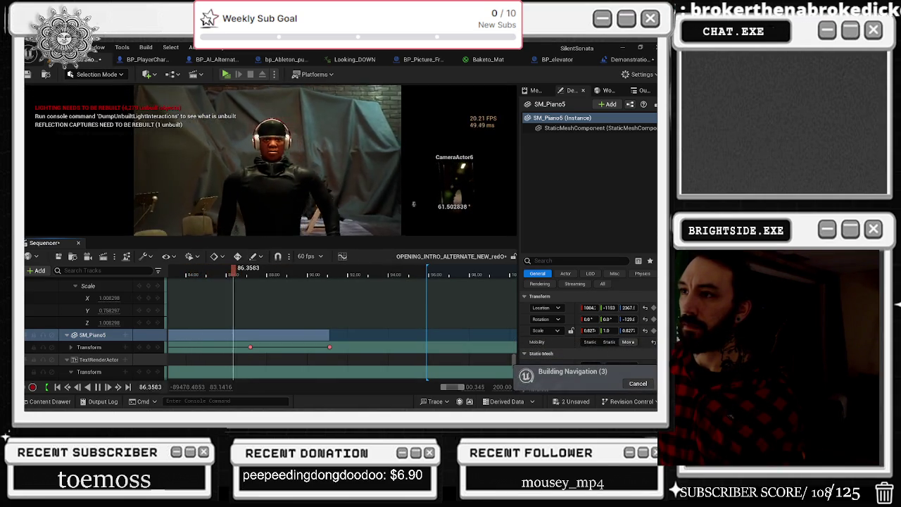
{"action": "left_click", "coordinate": [224, 272]}
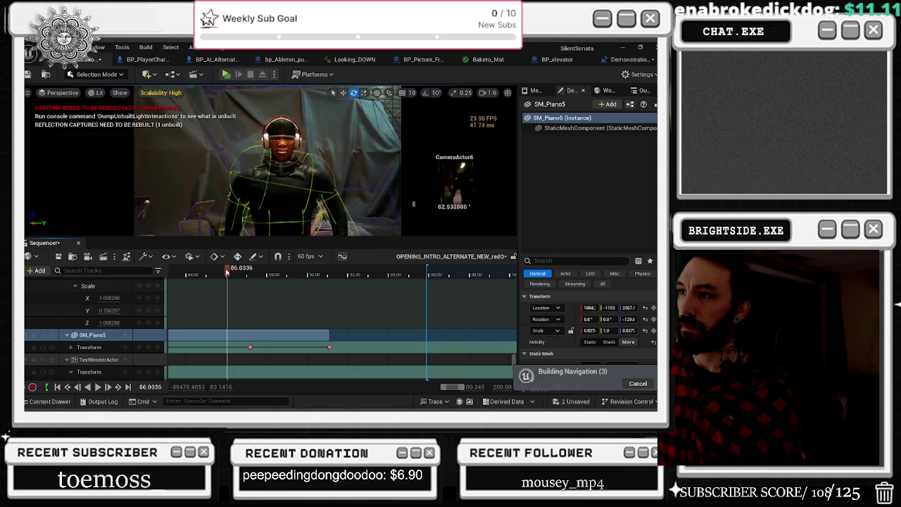
{"action": "left_click_drag", "start_coordinate": [220, 271], "coordinate": [218, 273]}
Select CameraActor6 from the camera cut section and pick its track in Sequencer.
{"action": "scroll", "coordinate": [451, 310], "scroll_direction": "up", "scroll_amount": 10}
{"action": "right_click", "coordinate": [436, 287]}
{"action": "left_click", "coordinate": [479, 275]}
{"action": "scroll", "coordinate": [412, 345], "scroll_direction": "down", "scroll_amount": 5}
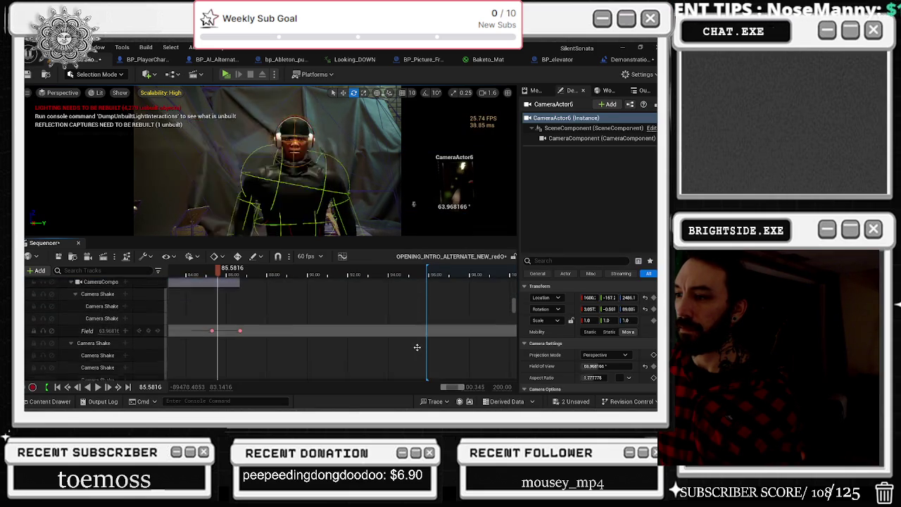
{"action": "scroll", "coordinate": [417, 347], "scroll_direction": "down", "scroll_amount": 3}
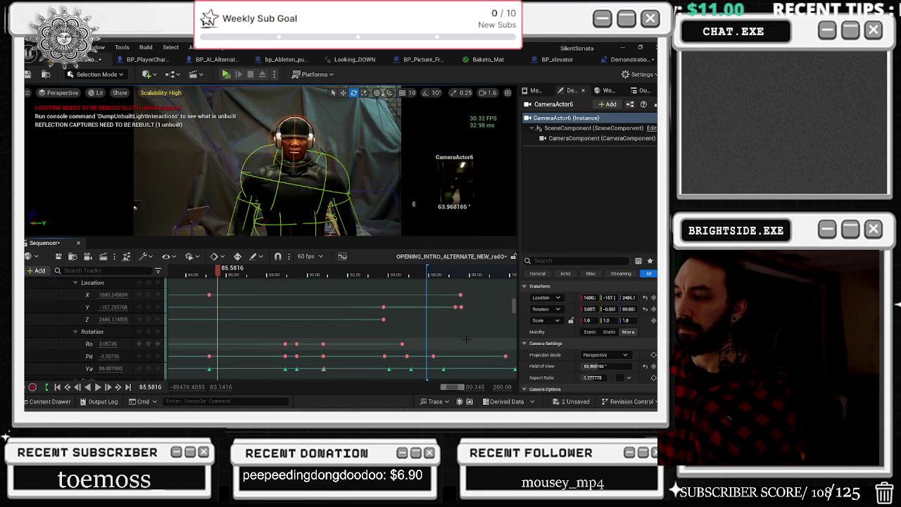
{"action": "key", "text": "ctrl+z"}
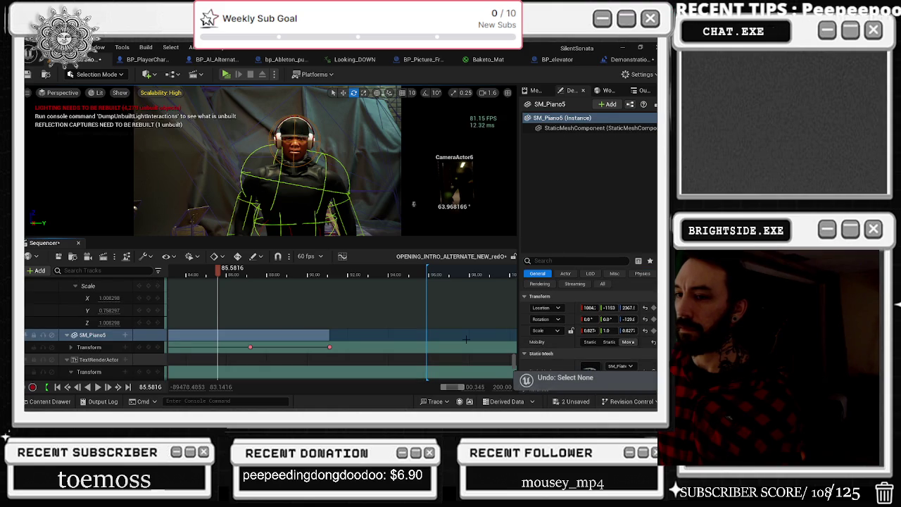
{"action": "scroll", "coordinate": [516, 288], "scroll_direction": "up", "scroll_amount": 10}
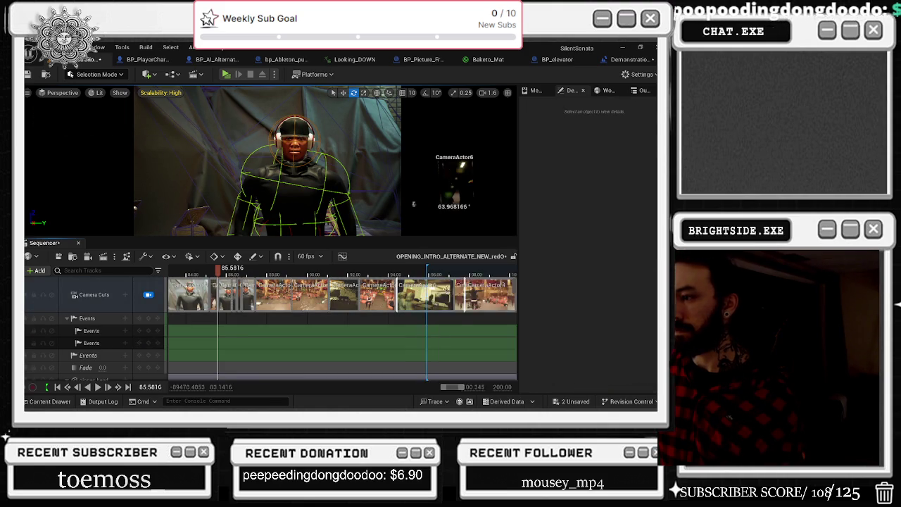
{"action": "left_click", "coordinate": [240, 321]}
Scrub from about 84.2 to 85.9 seconds watching the field of view, then play to about 98.
{"action": "scroll", "coordinate": [390, 314], "scroll_direction": "down", "scroll_amount": 2}
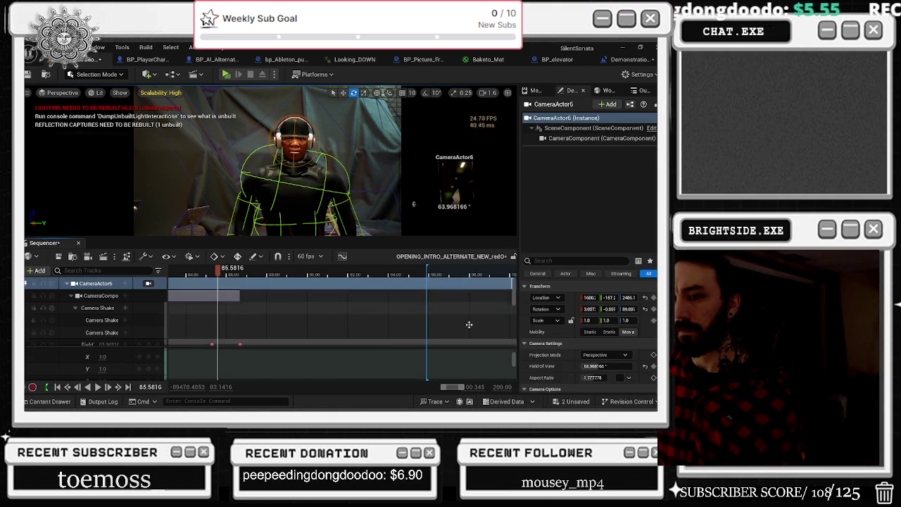
{"action": "scroll", "coordinate": [382, 306], "scroll_direction": "down", "scroll_amount": 3}
{"action": "left_click", "coordinate": [189, 273]}
{"action": "left_click_drag", "start_coordinate": [189, 273], "coordinate": [219, 275]}
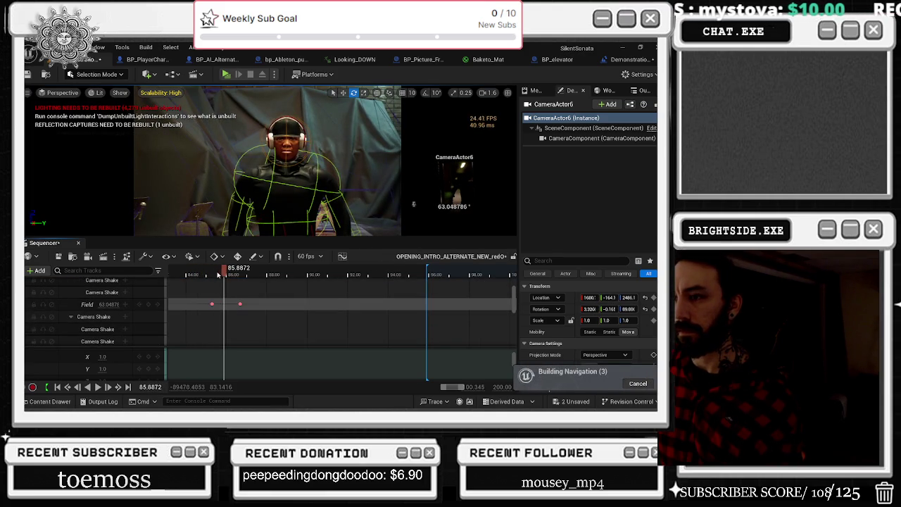
{"action": "key", "text": "space"}
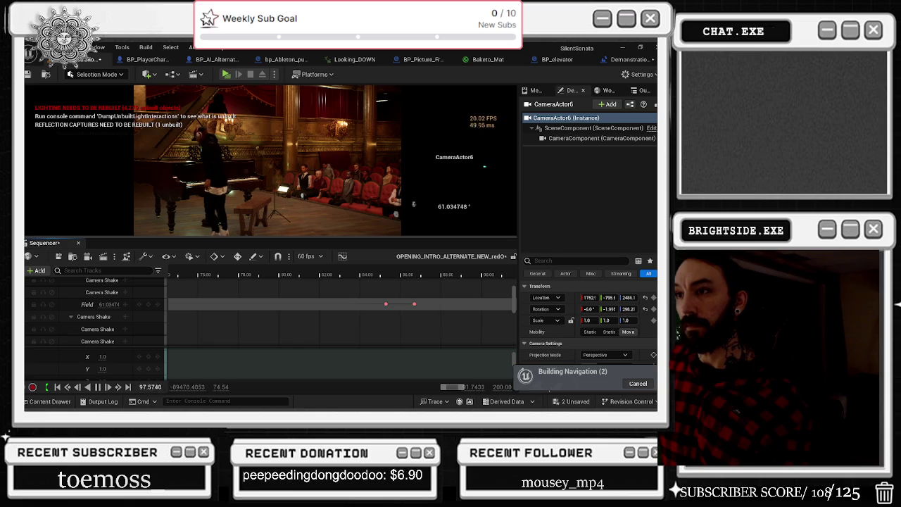
{"action": "key", "text": "space"}
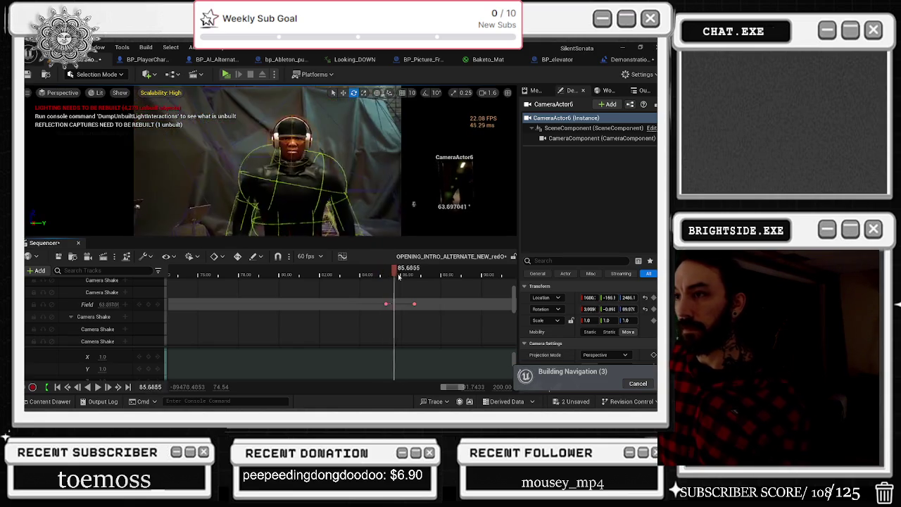
{"action": "mouse_move", "coordinate": [473, 278]}
{"action": "left_mouse_down"}
{"action": "mouse_move", "coordinate": [300, 276]}
{"action": "mouse_move", "coordinate": [371, 276]}
{"action": "mouse_move", "coordinate": [344, 278]}
{"action": "left_mouse_up"}
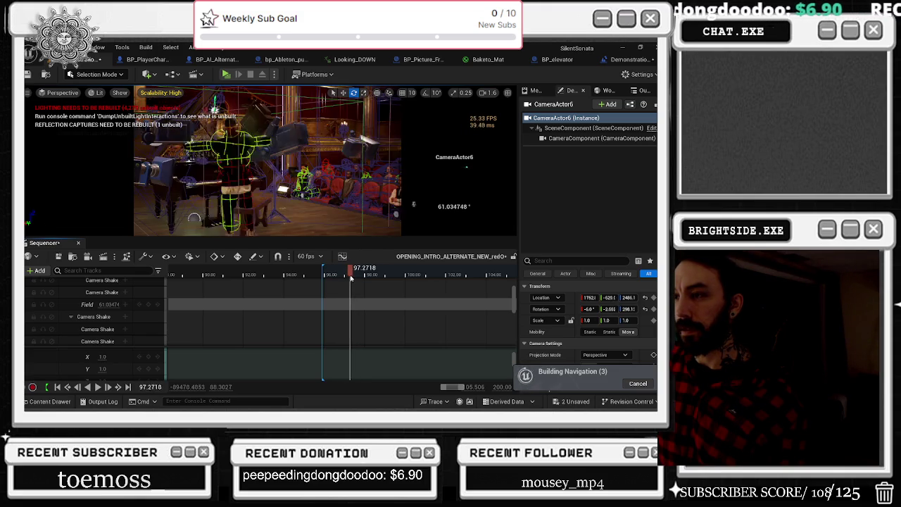
{"action": "left_click", "coordinate": [413, 204]}
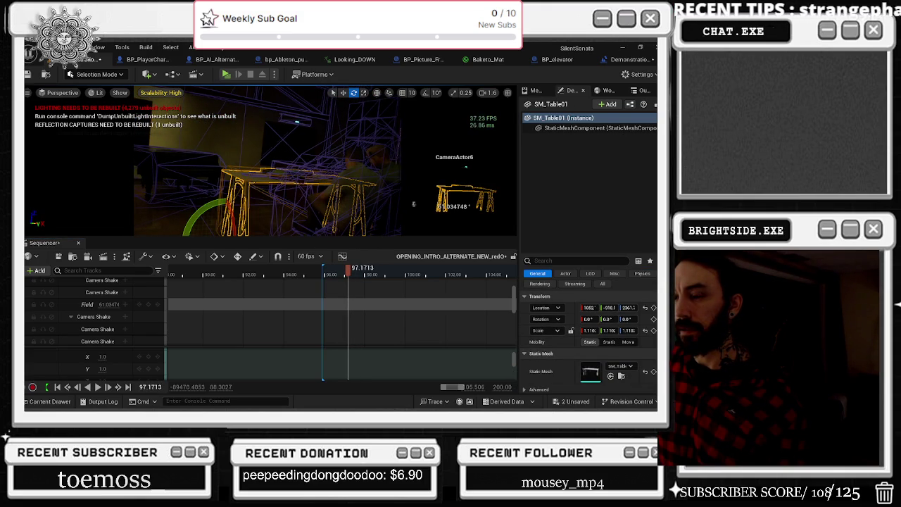
{"action": "left_click_drag", "start_coordinate": [346, 269], "coordinate": [282, 275]}
Add SM_Table01 to the sequence as its own track via Actor To Sequencer.
{"action": "left_click", "coordinate": [36, 270]}
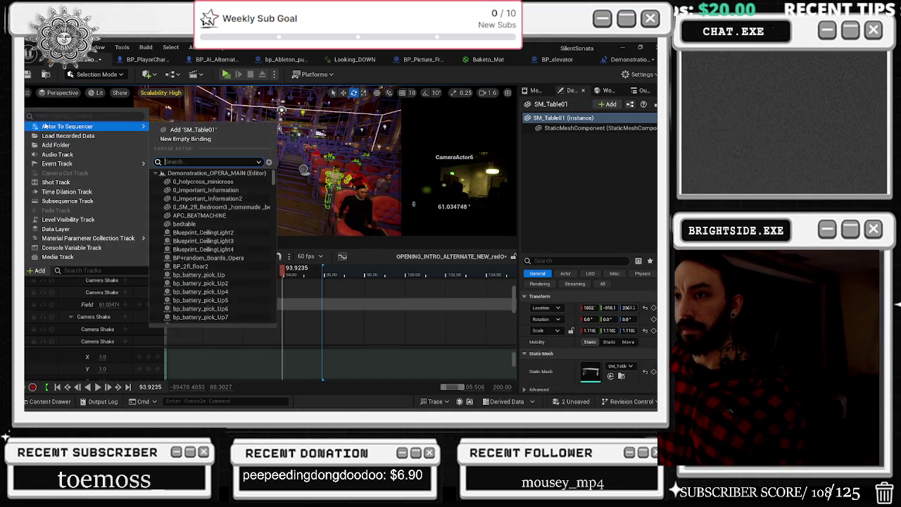
{"action": "mouse_move", "coordinate": [101, 126]}
{"action": "left_click", "coordinate": [188, 131]}
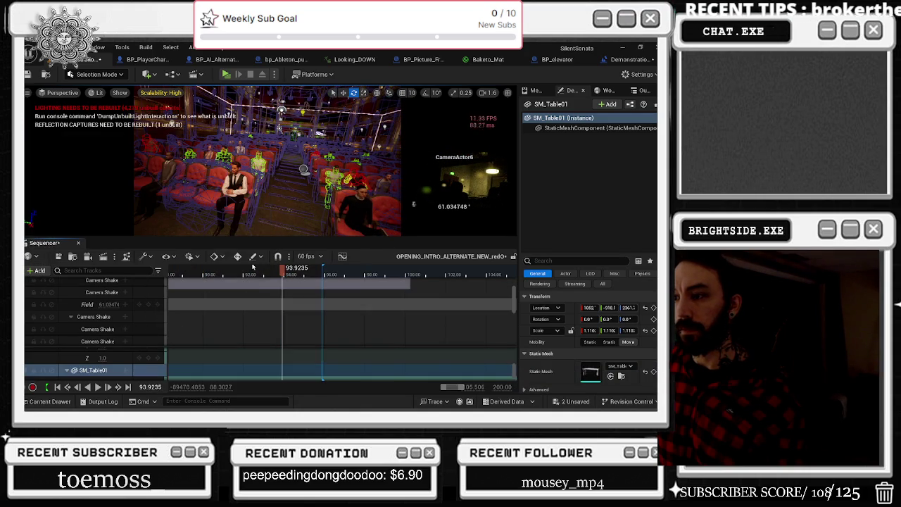
{"action": "scroll", "coordinate": [293, 365], "scroll_direction": "down", "scroll_amount": 2}
{"action": "key", "text": "Delete"}
{"action": "key", "text": "ctrl+z"}
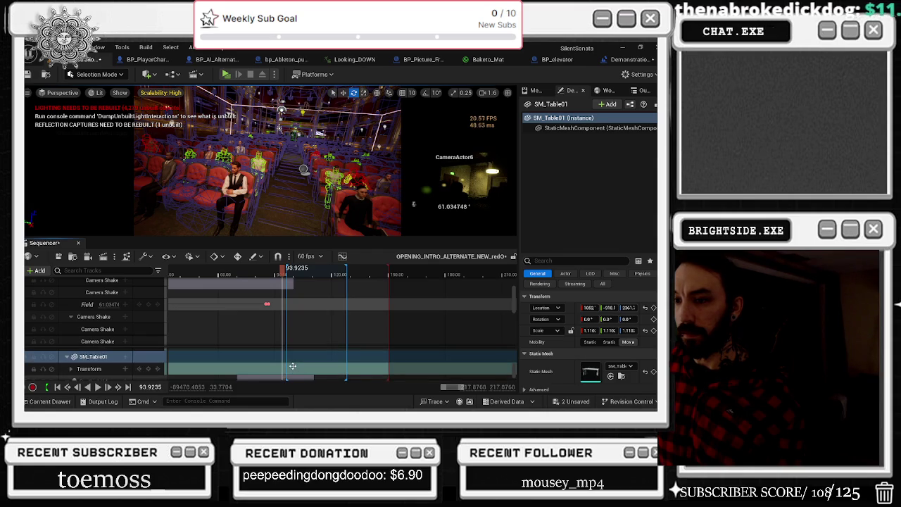
Key SM_Table01's Transform at 71.349 seconds.
{"action": "left_click_drag", "start_coordinate": [231, 272], "coordinate": [236, 274]}
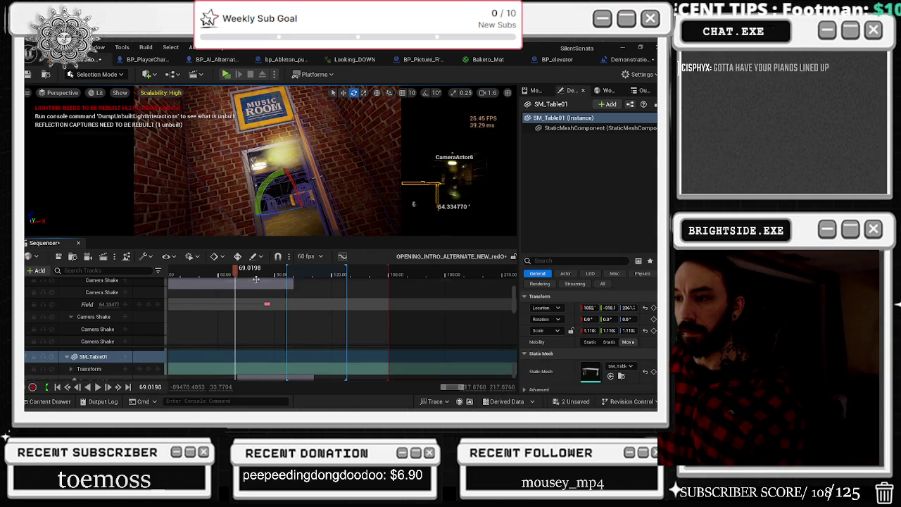
{"action": "left_click_drag", "start_coordinate": [234, 271], "coordinate": [239, 271]}
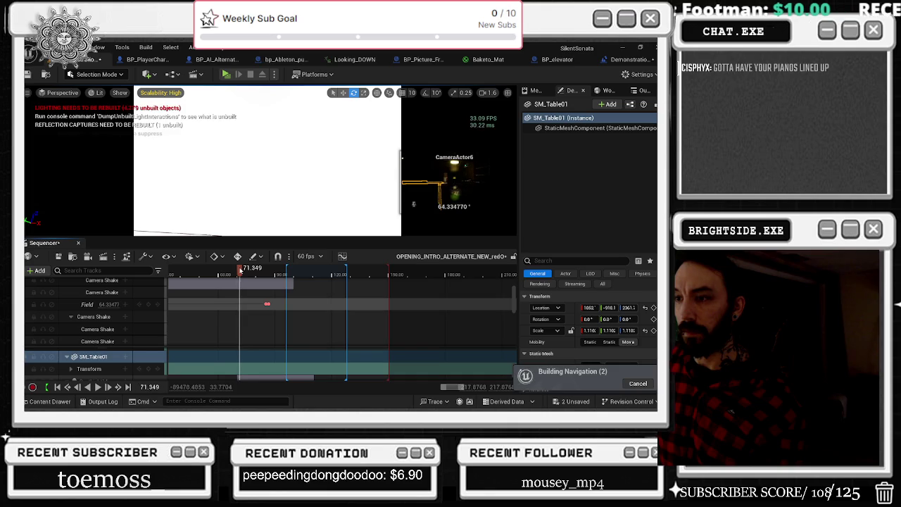
{"action": "left_click", "coordinate": [151, 368]}
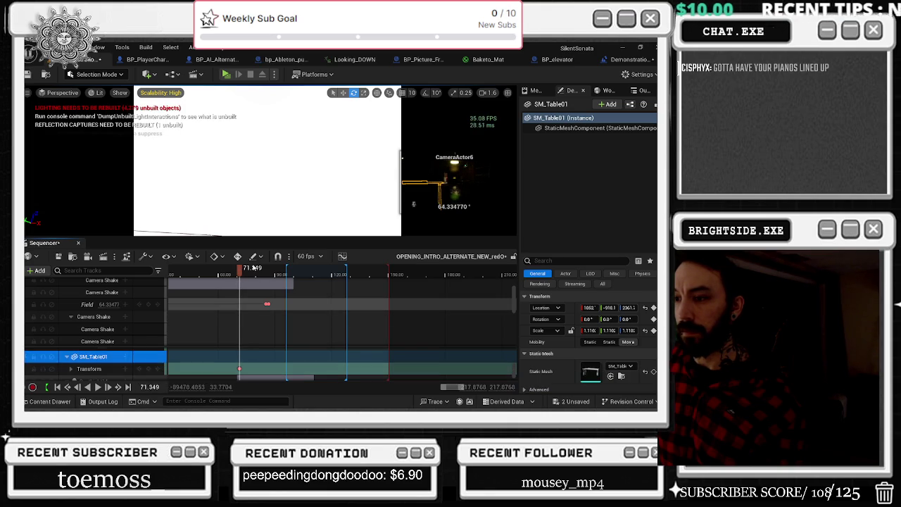
{"action": "left_click_drag", "start_coordinate": [240, 271], "coordinate": [277, 270]}
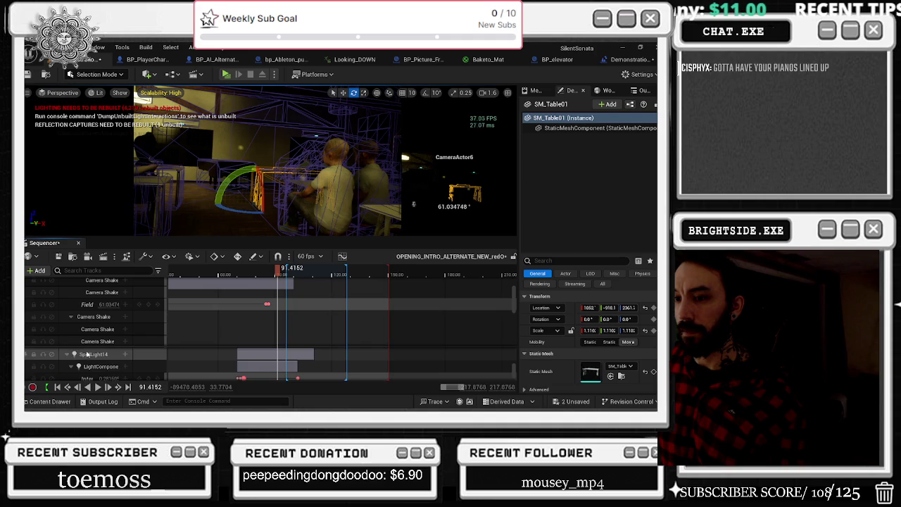
Expand SM_Table01's Location channels and key Location X at 1906.
{"action": "left_click", "coordinate": [71, 368]}
{"action": "scroll", "coordinate": [84, 366], "scroll_direction": "down", "scroll_amount": 1}
{"action": "double_click", "coordinate": [91, 356]}
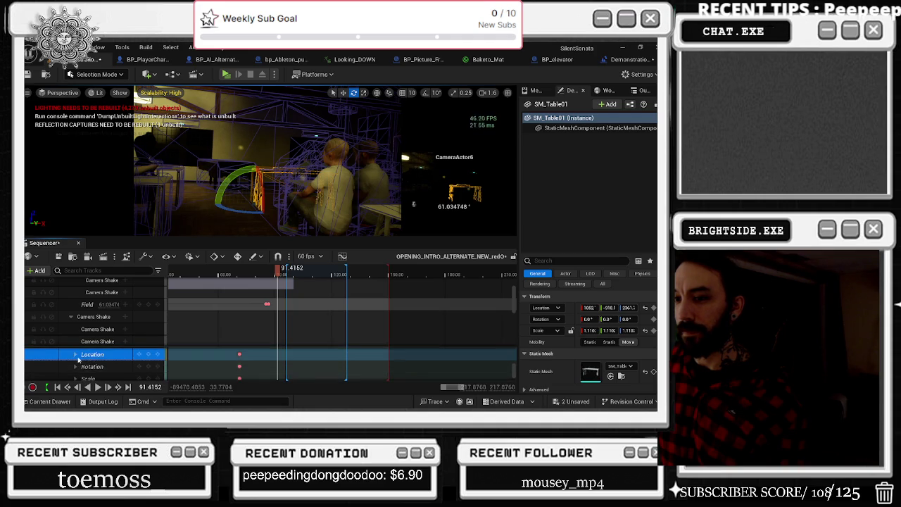
{"action": "left_click_drag", "start_coordinate": [109, 366], "coordinate": [116, 366]}
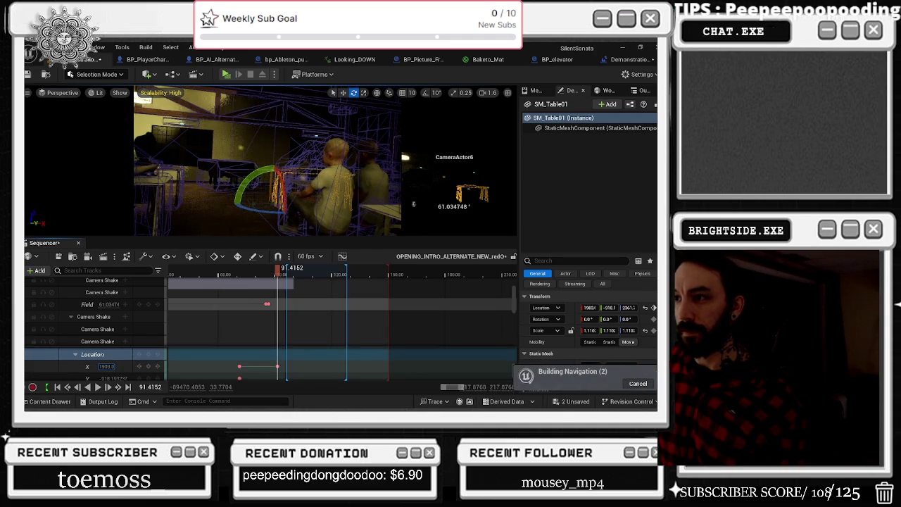
{"action": "key", "text": "Return"}
Preview the table's move between about 79 and 96.4 seconds, then switch to the browser.
{"action": "left_click_drag", "start_coordinate": [276, 366], "coordinate": [259, 365]}
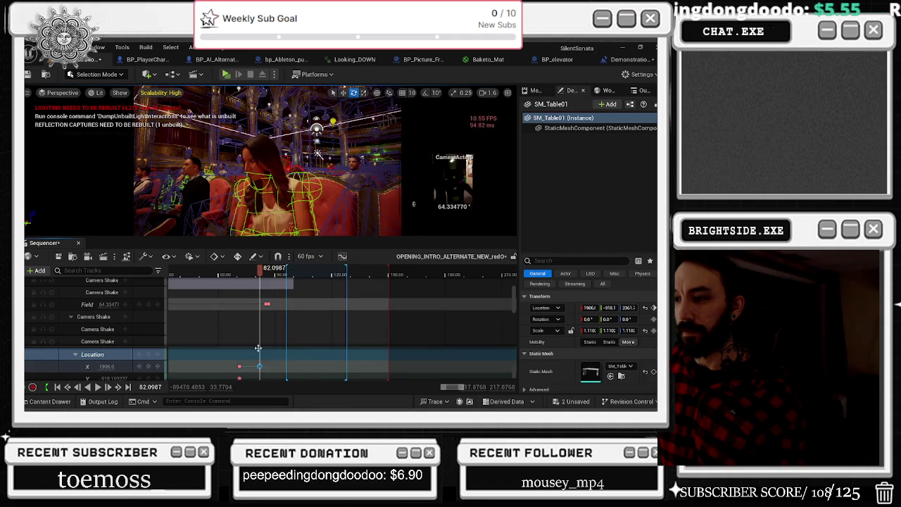
{"action": "left_click", "coordinate": [254, 275]}
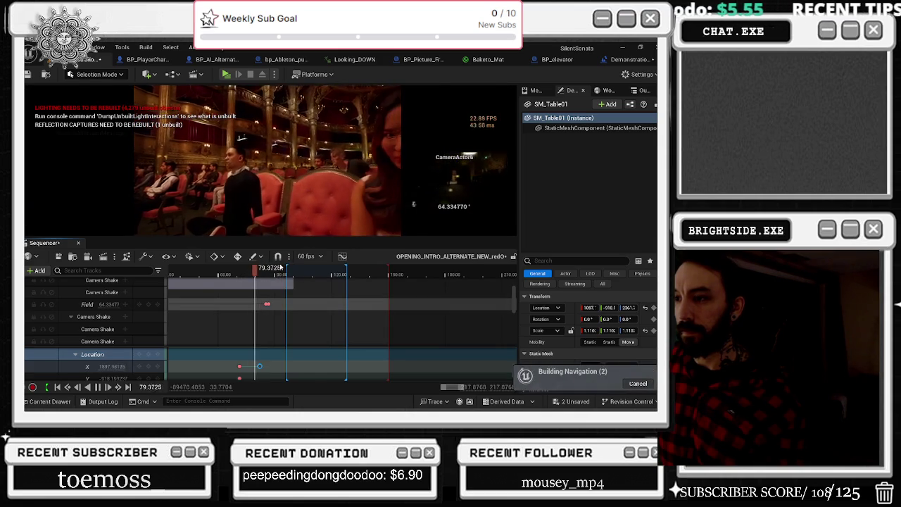
{"action": "left_click", "coordinate": [284, 274]}
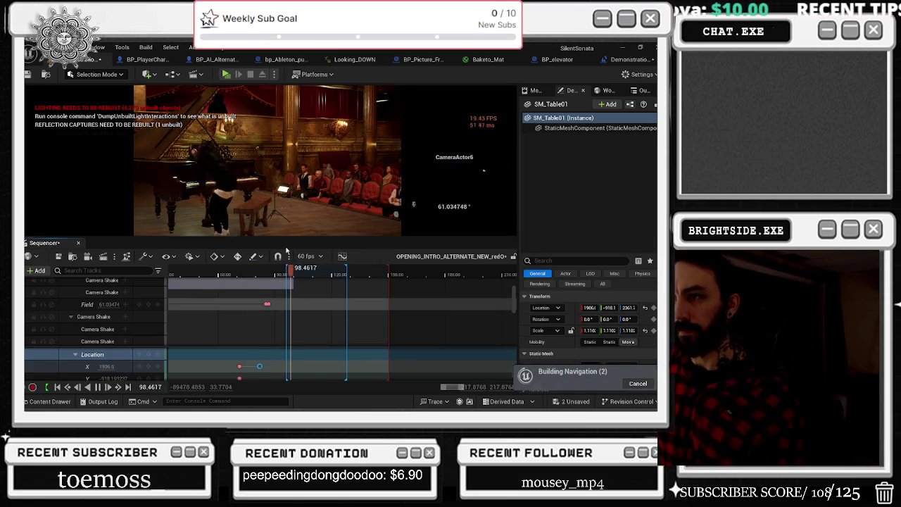
{"action": "left_click", "coordinate": [288, 273]}
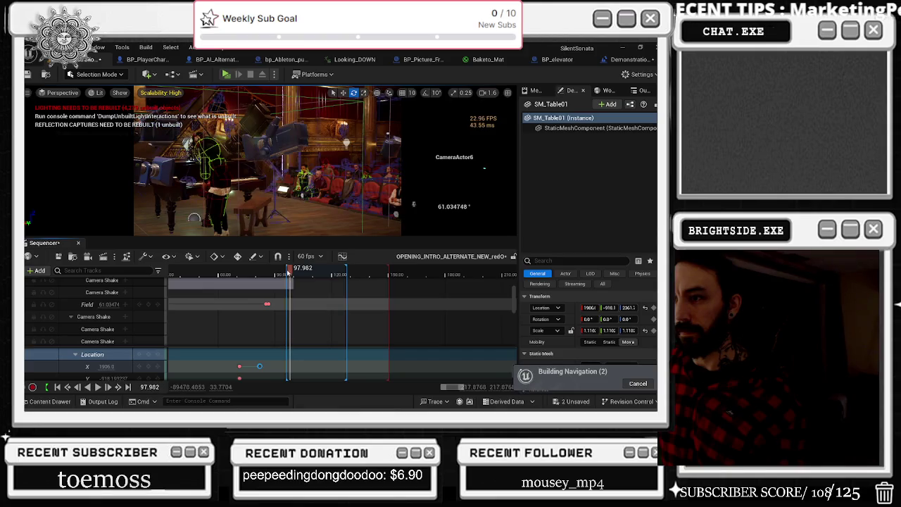
{"action": "left_click", "coordinate": [277, 271]}
{"action": "key", "text": "space"}
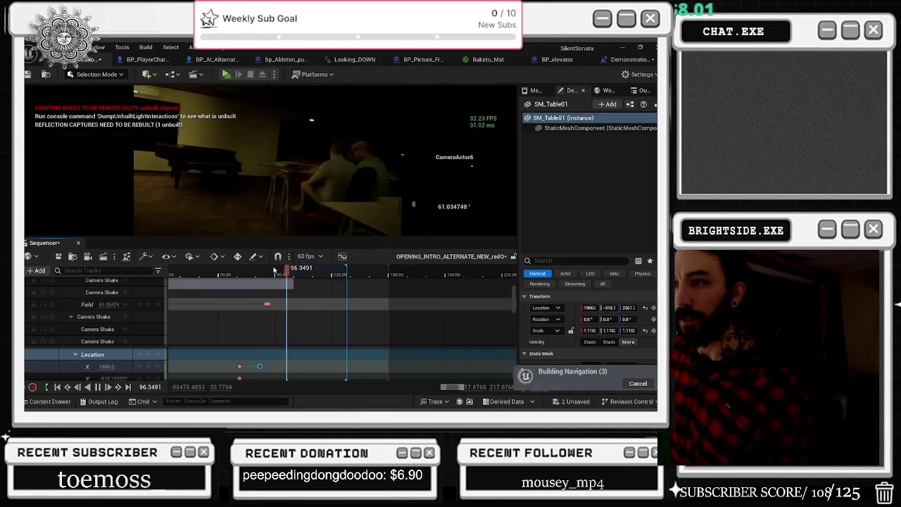
{"action": "key", "text": "space"}
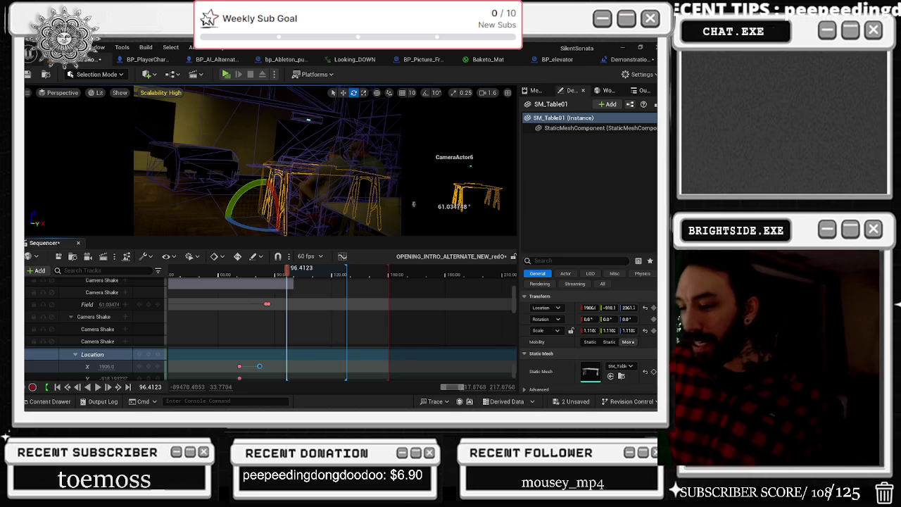
{"action": "left_click_drag", "start_coordinate": [283, 274], "coordinate": [285, 271]}
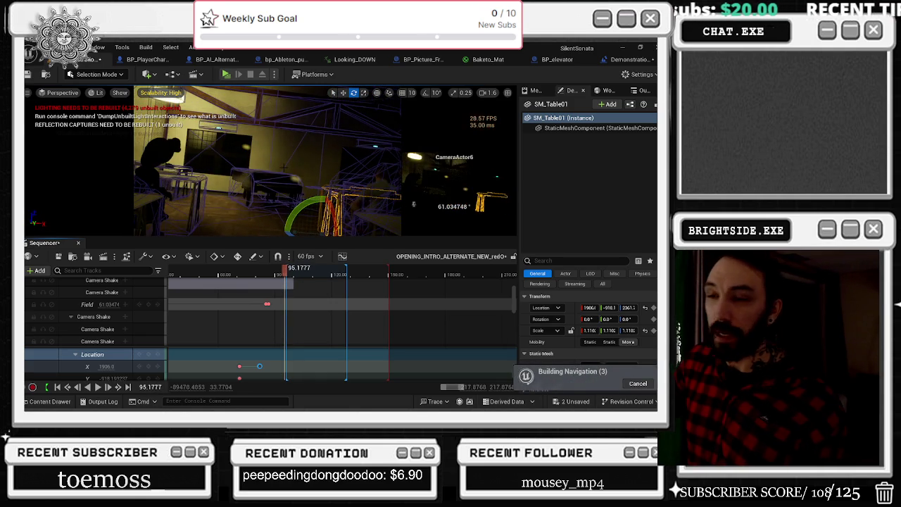
{"action": "key", "text": "alt+Tab"}
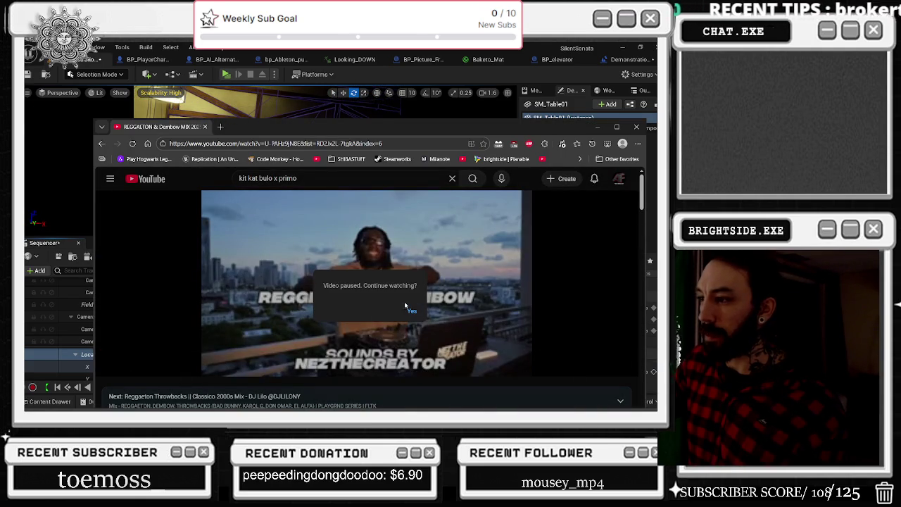
{"action": "left_click", "coordinate": [411, 310]}
{"action": "left_click", "coordinate": [616, 126]}
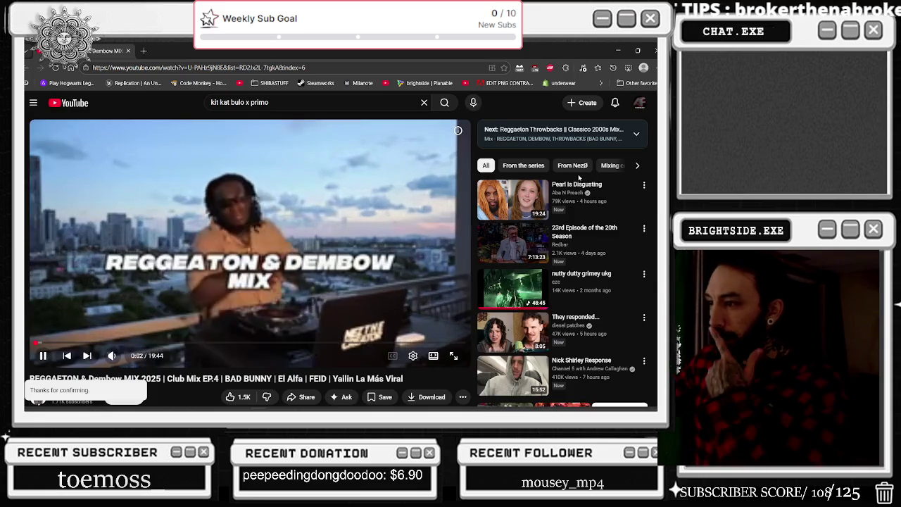
{"action": "mouse_move", "coordinate": [575, 201]}
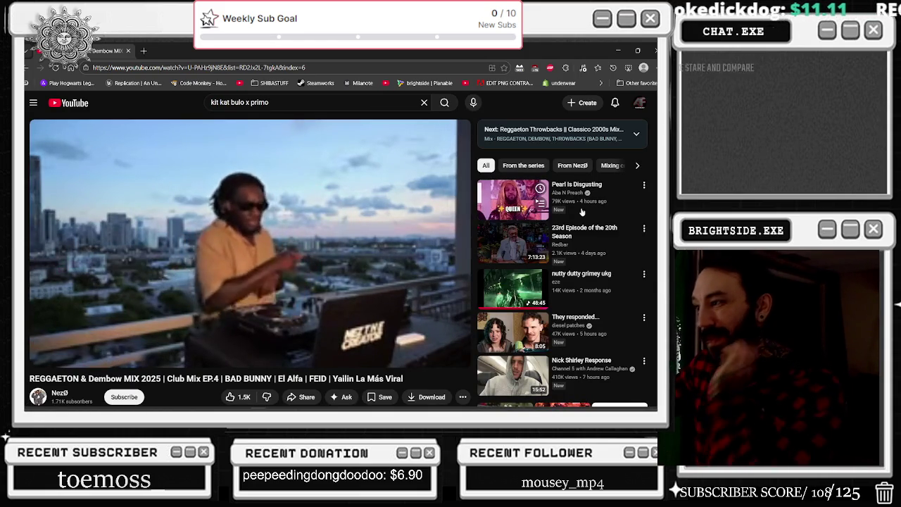
{"action": "scroll", "coordinate": [581, 212], "scroll_direction": "down", "scroll_amount": 5}
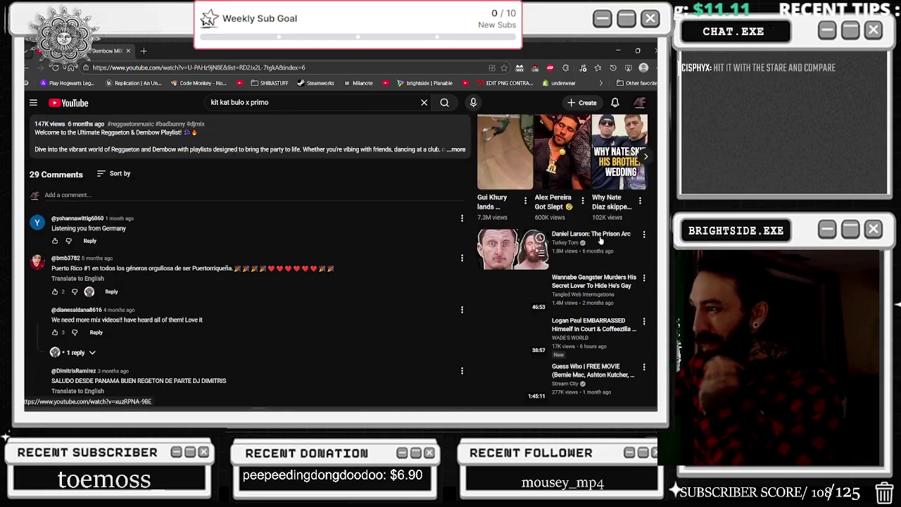
{"action": "scroll", "coordinate": [600, 240], "scroll_direction": "down", "scroll_amount": 3}
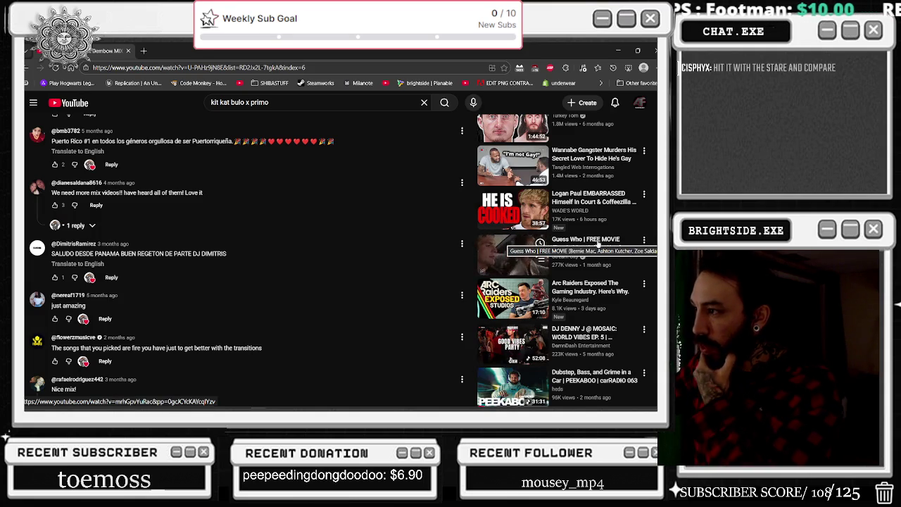
{"action": "scroll", "coordinate": [597, 242], "scroll_direction": "down", "scroll_amount": 3}
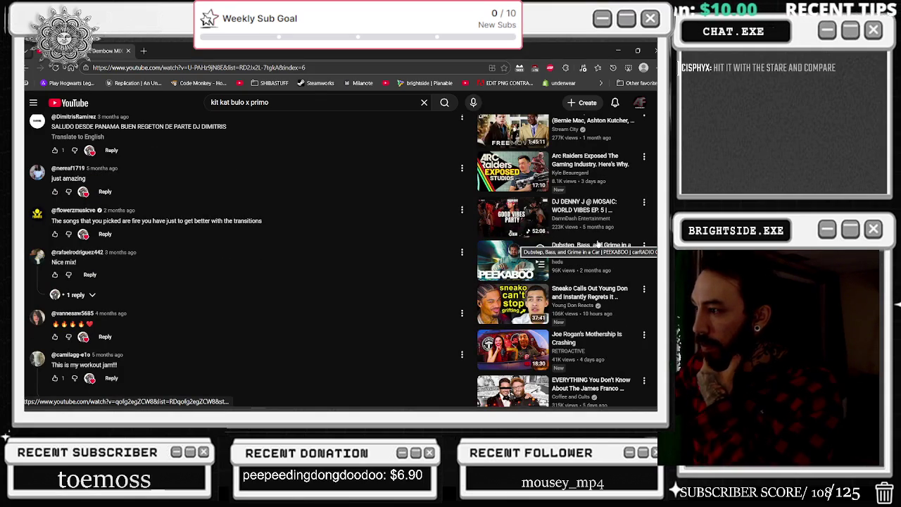
{"action": "scroll", "coordinate": [598, 243], "scroll_direction": "down", "scroll_amount": 3}
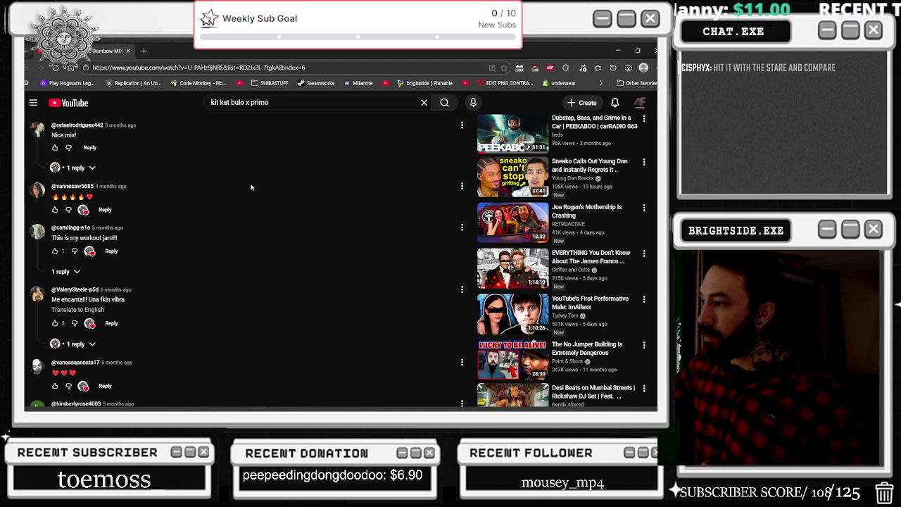
{"action": "scroll", "coordinate": [257, 195], "scroll_direction": "down", "scroll_amount": 3}
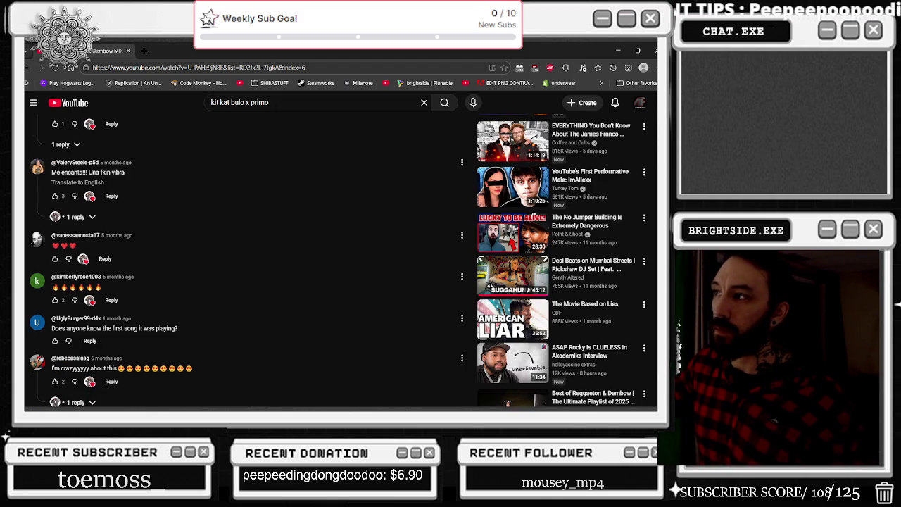
{"action": "scroll", "coordinate": [281, 124], "scroll_direction": "down", "scroll_amount": 4}
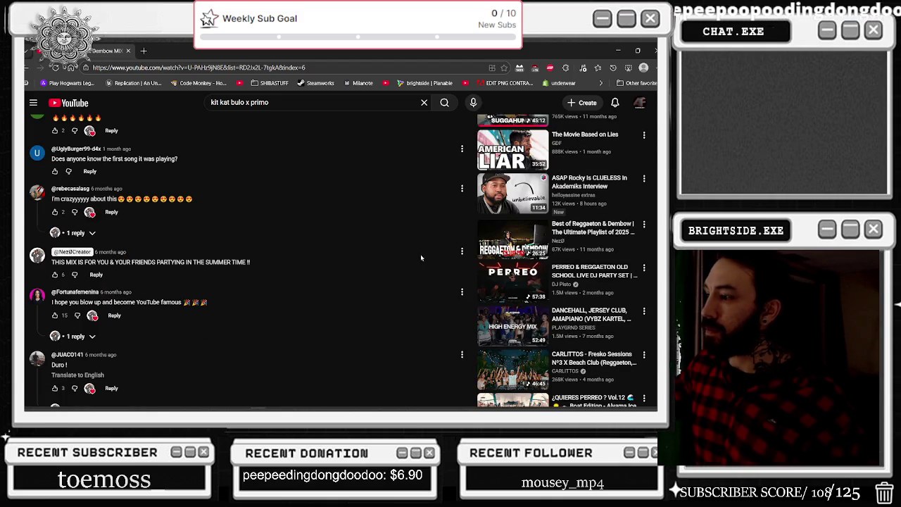
{"action": "scroll", "coordinate": [415, 252], "scroll_direction": "down", "scroll_amount": 10}
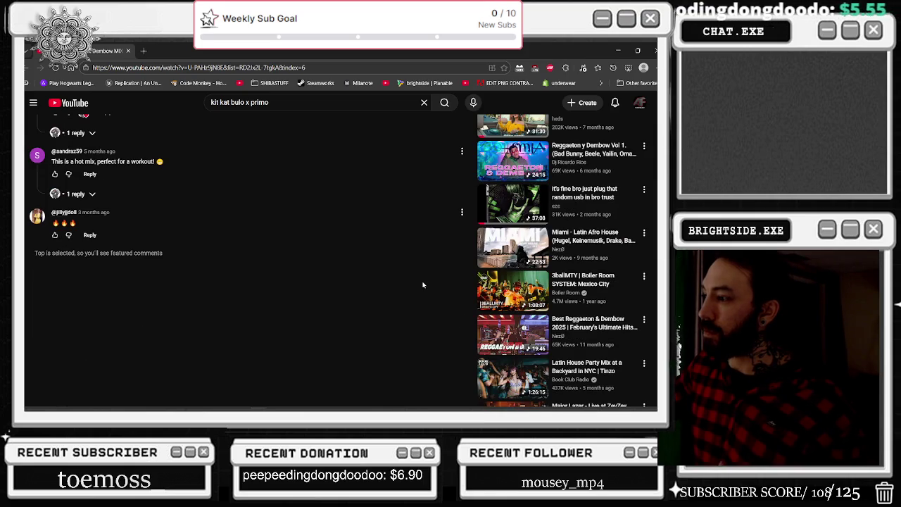
{"action": "scroll", "coordinate": [421, 288], "scroll_direction": "down", "scroll_amount": 4}
{"action": "scroll", "coordinate": [416, 292], "scroll_direction": "down", "scroll_amount": 5}
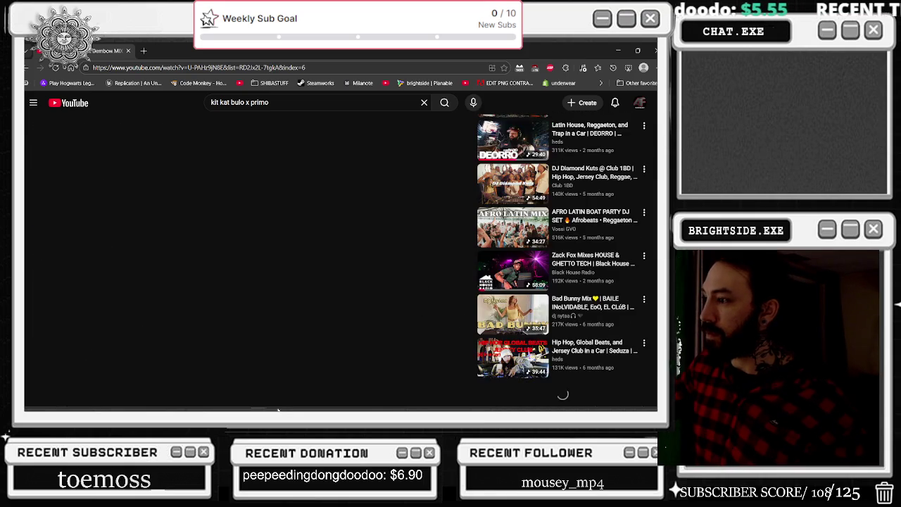
{"action": "scroll", "coordinate": [326, 269], "scroll_direction": "down", "scroll_amount": 5}
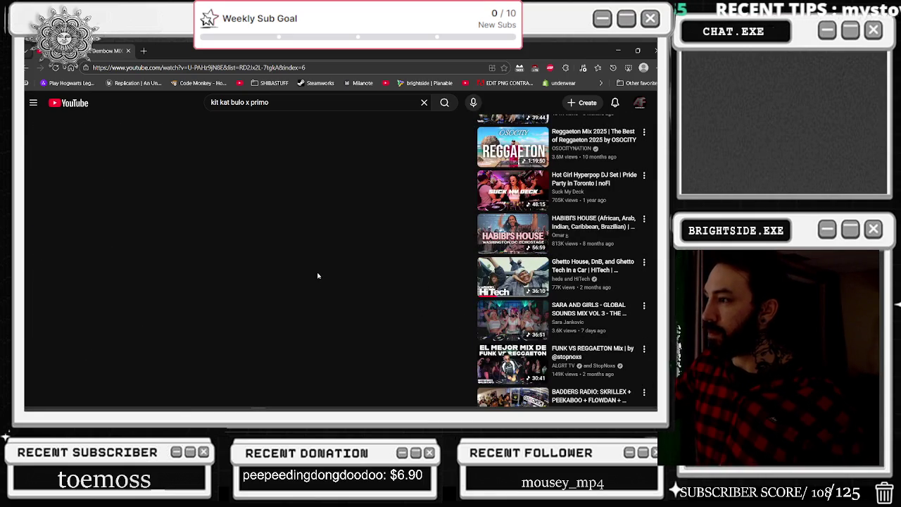
{"action": "scroll", "coordinate": [327, 278], "scroll_direction": "down", "scroll_amount": 8}
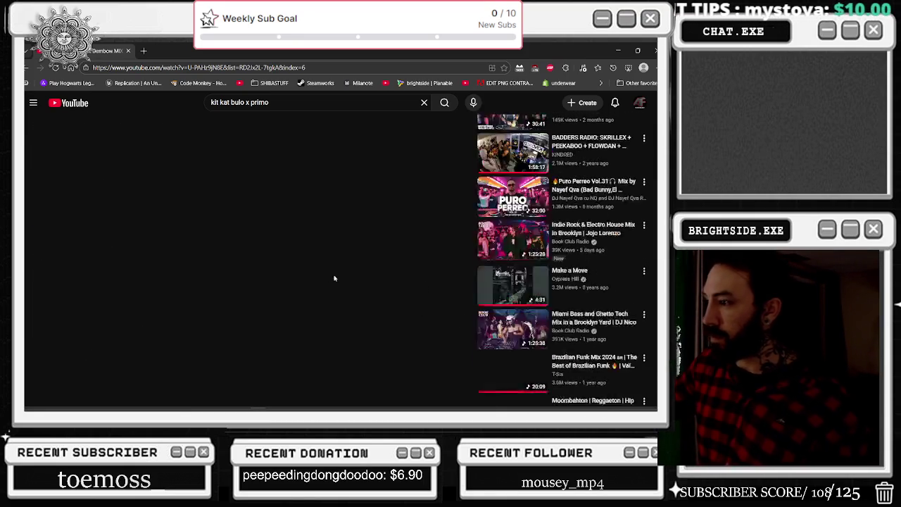
{"action": "scroll", "coordinate": [376, 277], "scroll_direction": "down", "scroll_amount": 4}
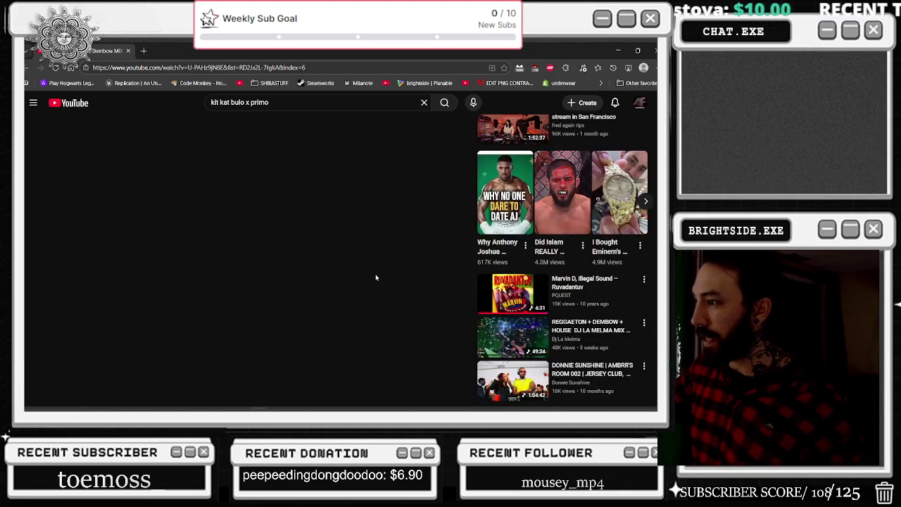
{"action": "left_click_drag", "start_coordinate": [295, 102], "coordinate": [221, 102]}
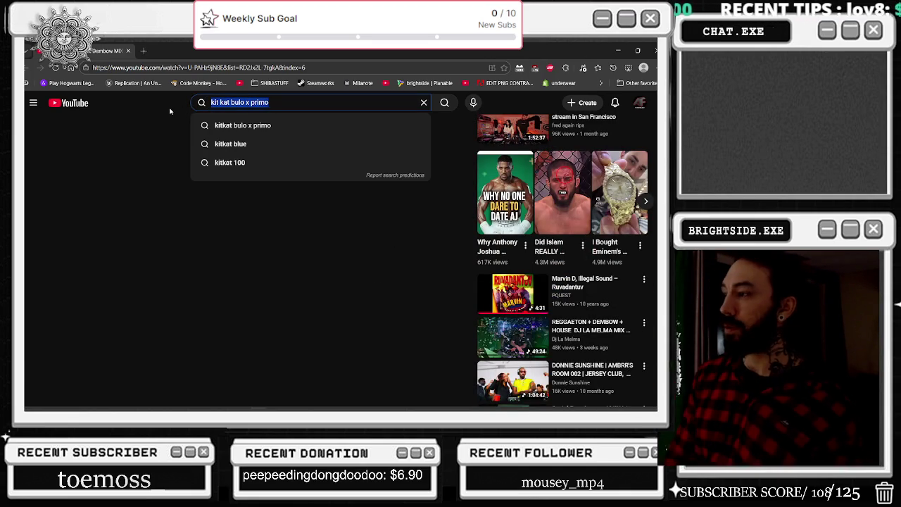
Search YouTube for 'book club nyc', play the Groovy Disco and R&B Mix, then return to Unreal.
{"action": "type", "text": "book cl"}
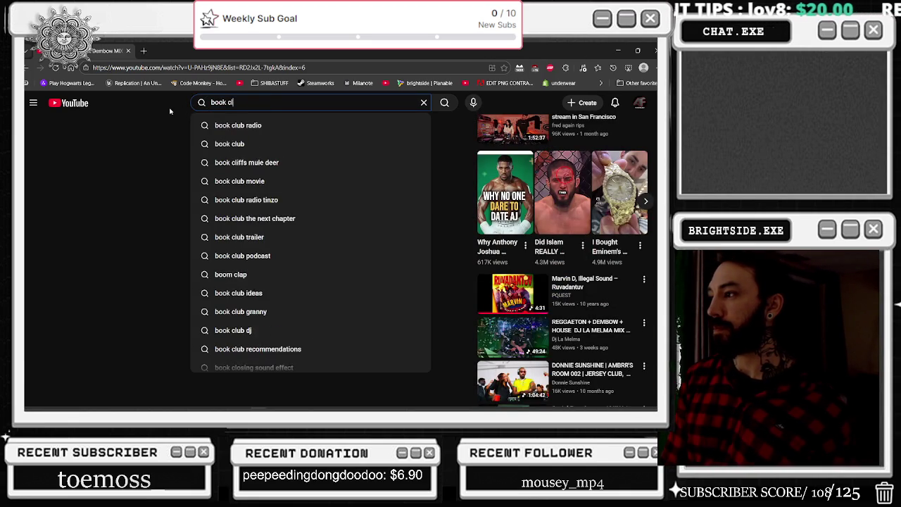
{"action": "type", "text": "ub nyc"}
{"action": "key", "text": "Return"}
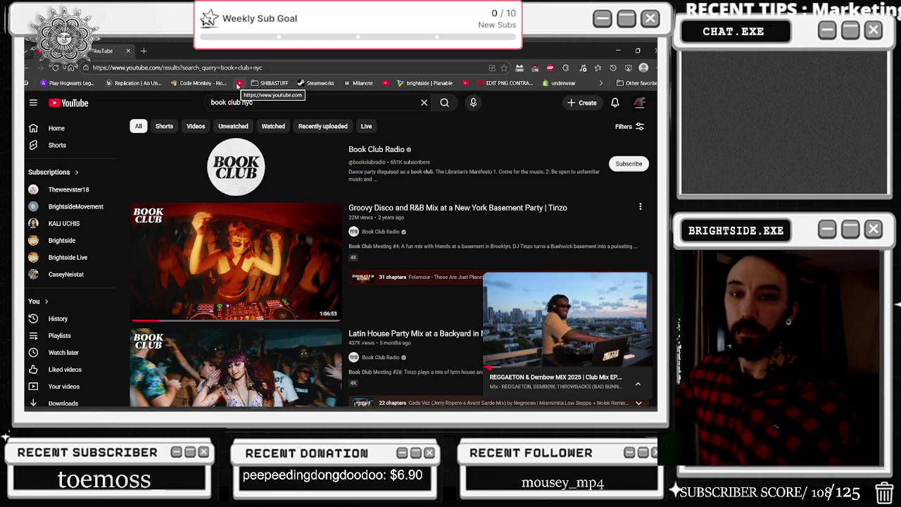
{"action": "left_click", "coordinate": [280, 219]}
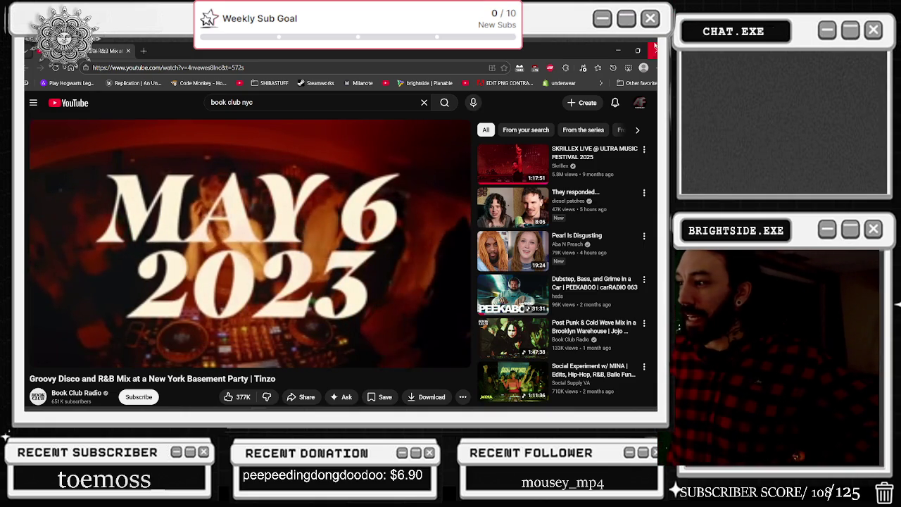
{"action": "key", "text": "alt+Tab"}
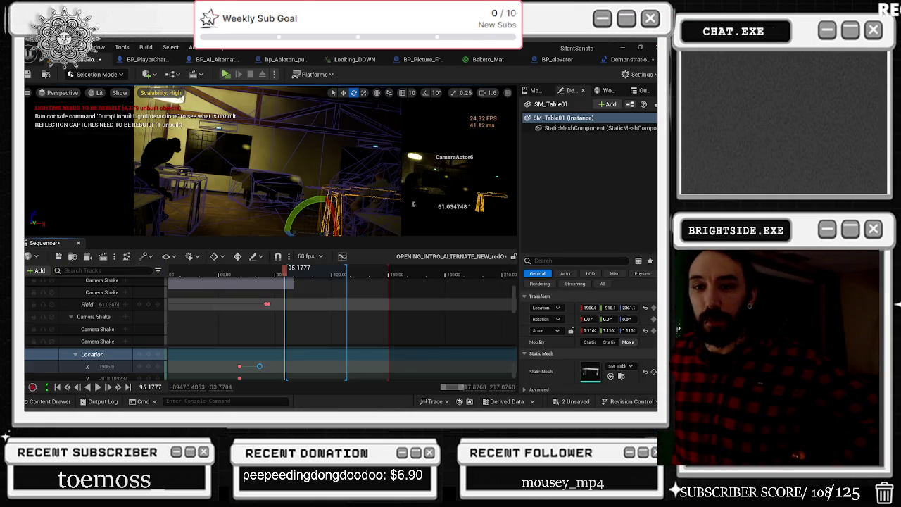
Set all viewport scalability groups to Low, then briefly check CPU and memory in Task Manager.
{"action": "left_click", "coordinate": [160, 93]}
{"action": "left_click", "coordinate": [208, 117]}
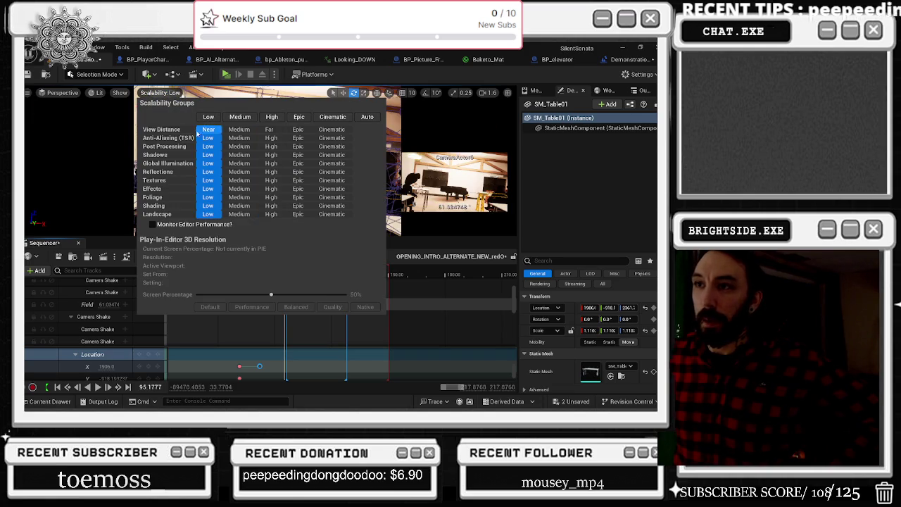
{"action": "left_click", "coordinate": [58, 92]}
{"action": "left_click", "coordinate": [58, 92]}
{"action": "key", "text": "ctrl+shift+Escape"}
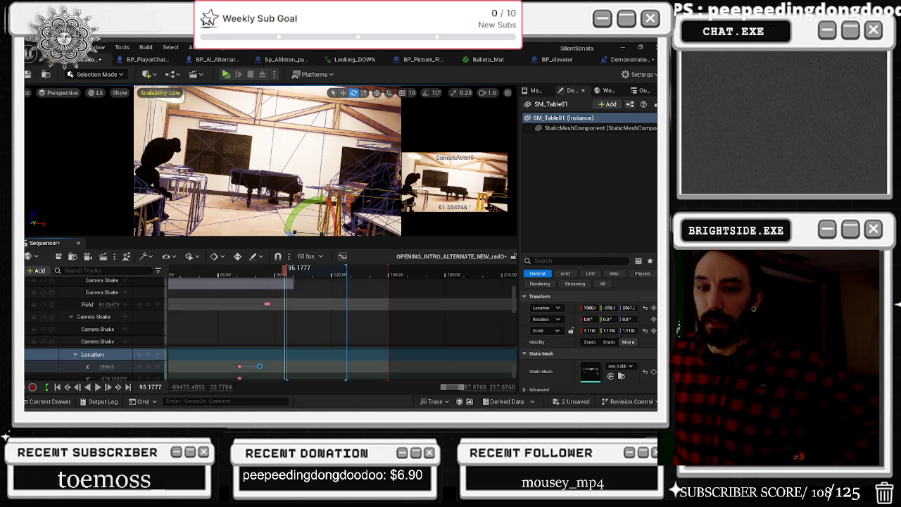
{"action": "left_click", "coordinate": [585, 214]}
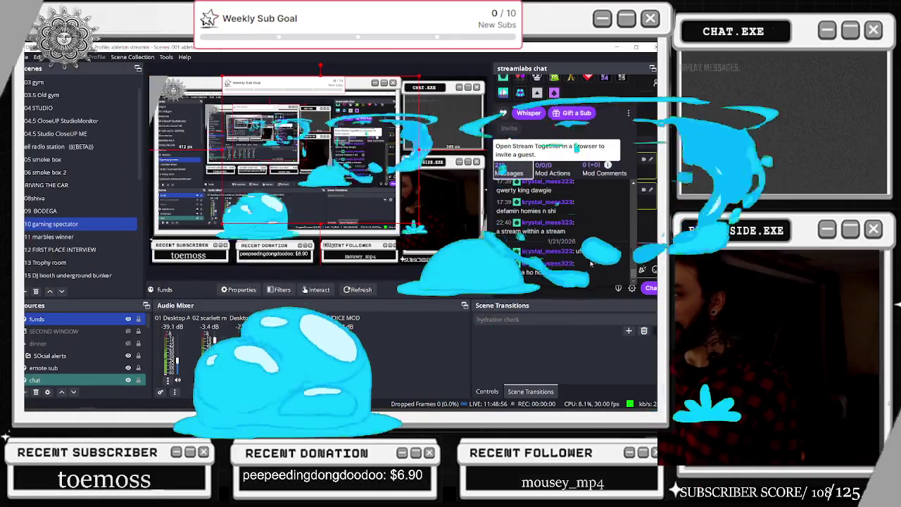
{"action": "scroll", "coordinate": [593, 265], "scroll_direction": "up", "scroll_amount": 5}
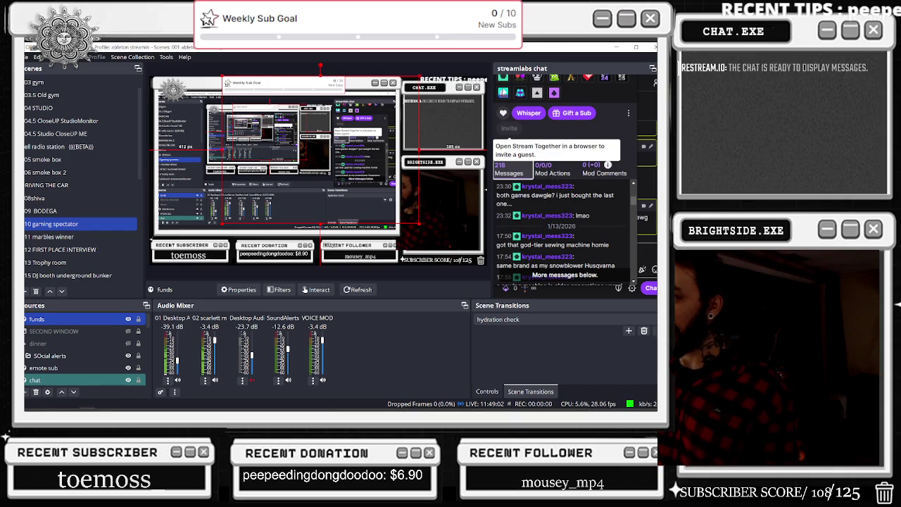
{"action": "scroll", "coordinate": [563, 225], "scroll_direction": "up", "scroll_amount": 2}
{"action": "left_click_drag", "start_coordinate": [578, 208], "coordinate": [623, 209]}
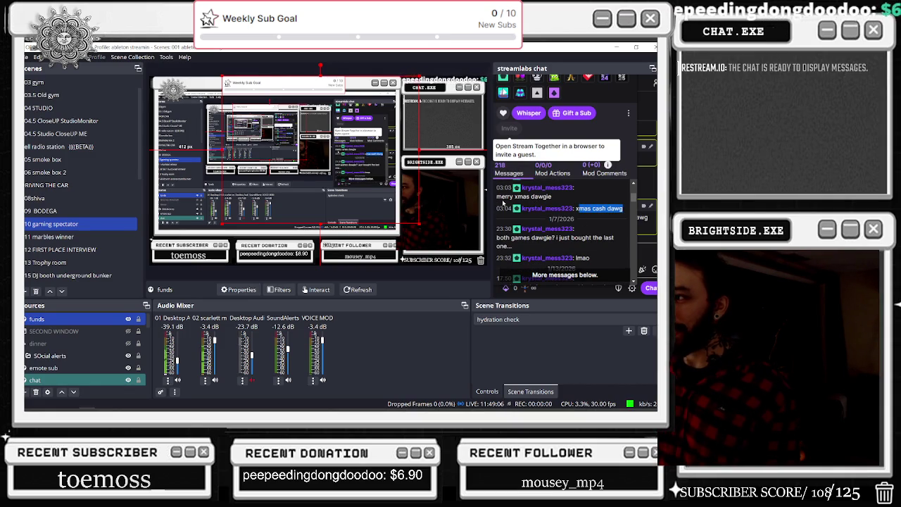
{"action": "left_click", "coordinate": [585, 206]}
{"action": "left_click_drag", "start_coordinate": [576, 209], "coordinate": [622, 209]}
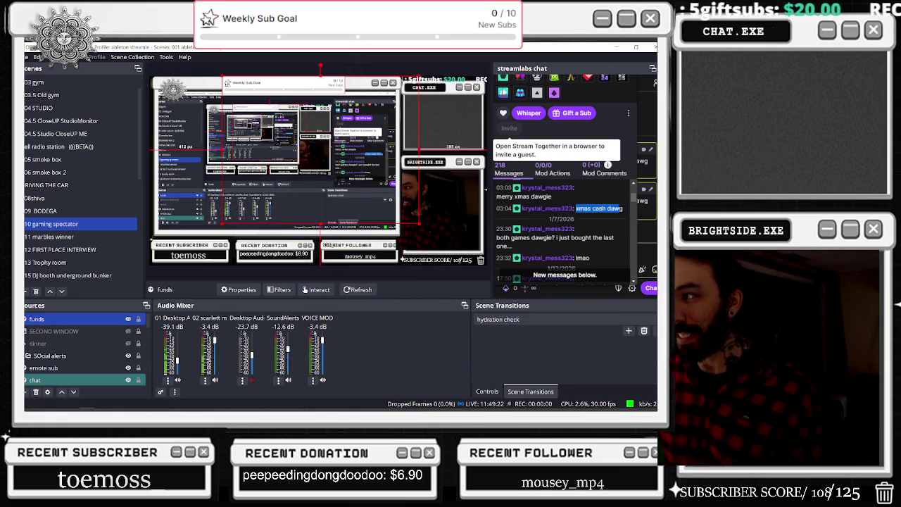
{"action": "mouse_move", "coordinate": [496, 237]}
{"action": "left_mouse_down"}
{"action": "mouse_move", "coordinate": [566, 237]}
{"action": "mouse_move", "coordinate": [512, 246]}
{"action": "left_mouse_up"}
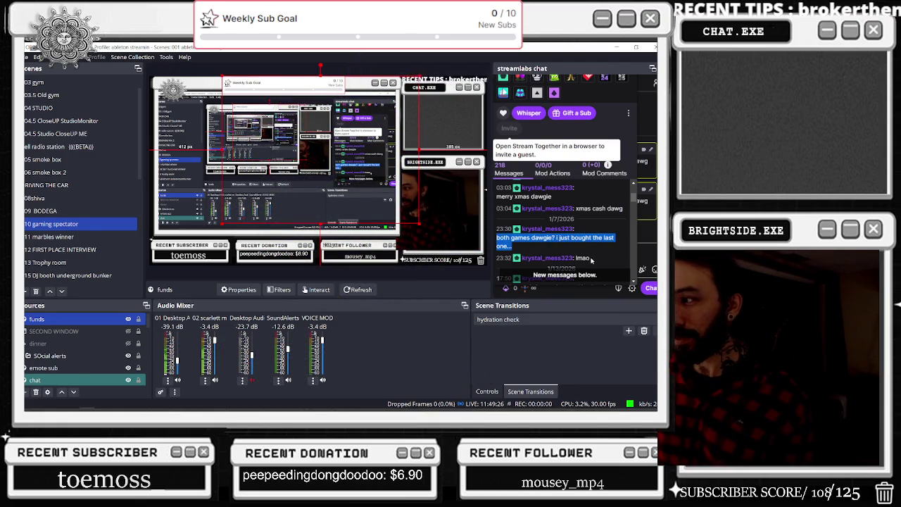
{"action": "scroll", "coordinate": [591, 260], "scroll_direction": "down", "scroll_amount": 2}
{"action": "double_click", "coordinate": [582, 215]}
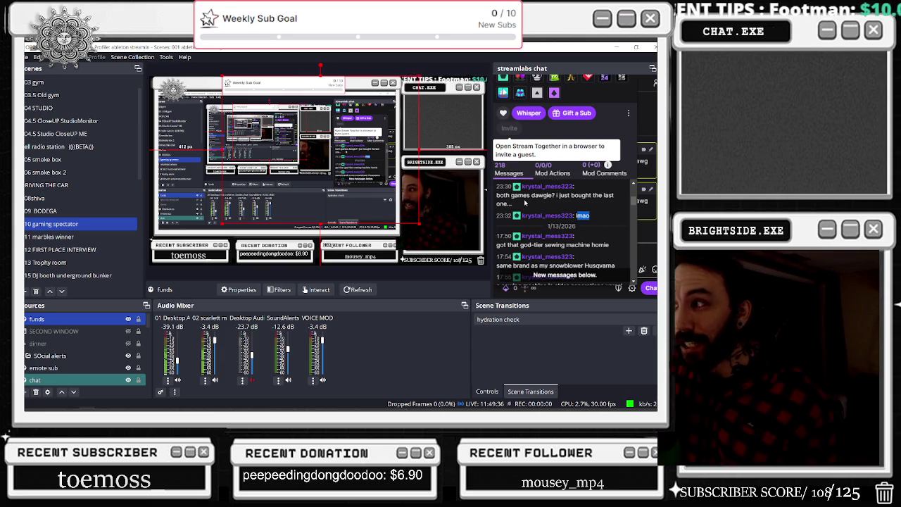
{"action": "scroll", "coordinate": [591, 215], "scroll_direction": "down", "scroll_amount": 3}
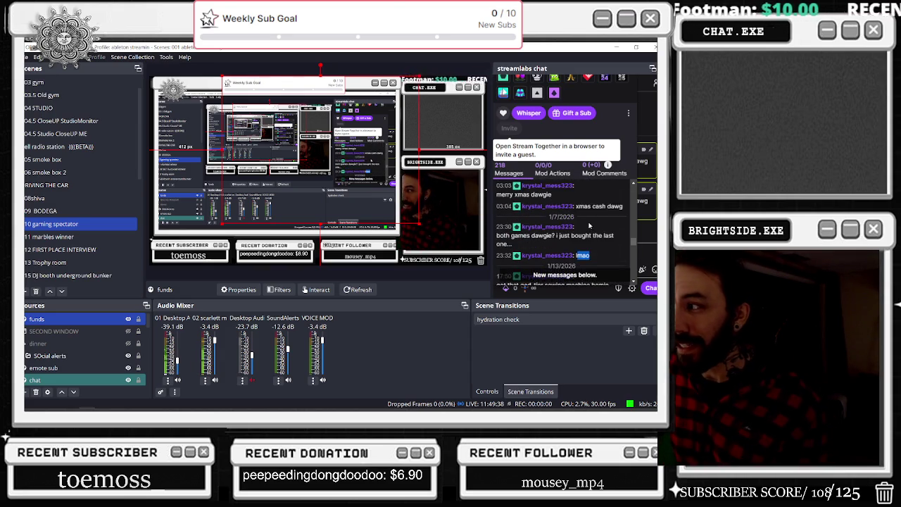
{"action": "scroll", "coordinate": [591, 215], "scroll_direction": "up", "scroll_amount": 3}
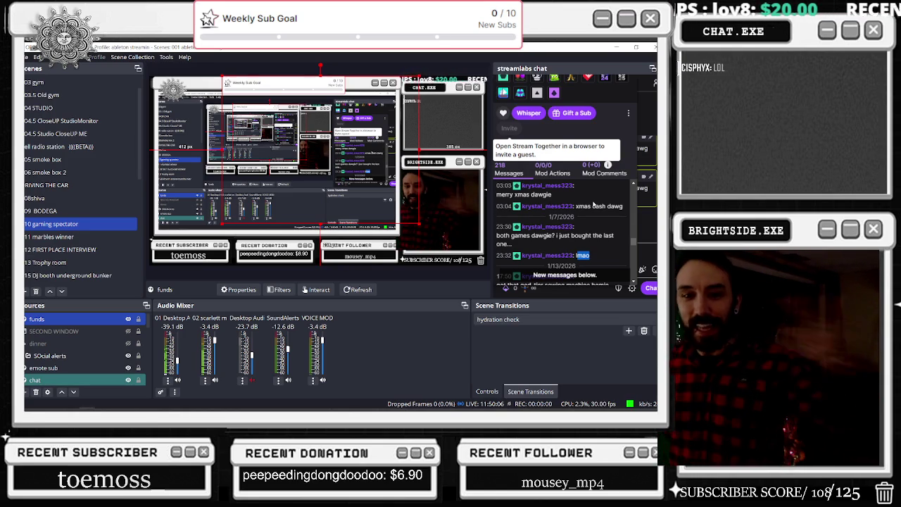
{"action": "scroll", "coordinate": [527, 247], "scroll_direction": "down", "scroll_amount": 1}
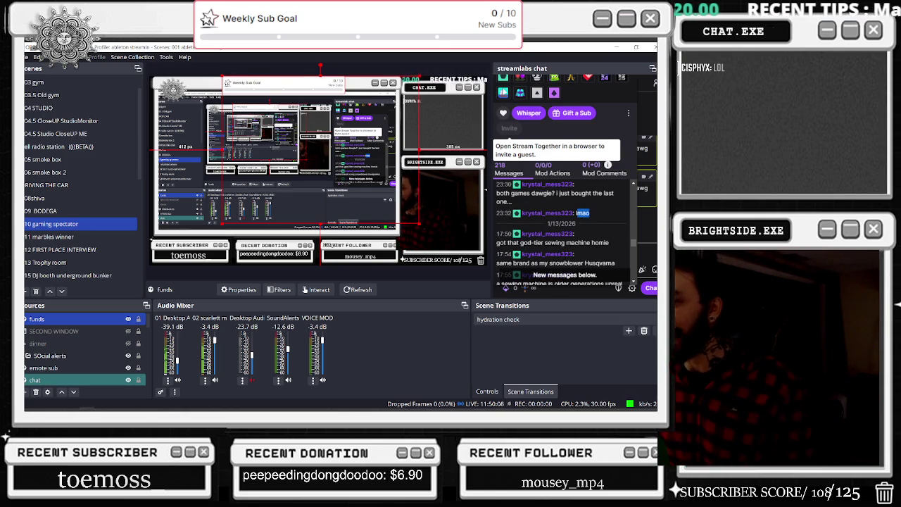
{"action": "scroll", "coordinate": [567, 251], "scroll_direction": "down", "scroll_amount": 1}
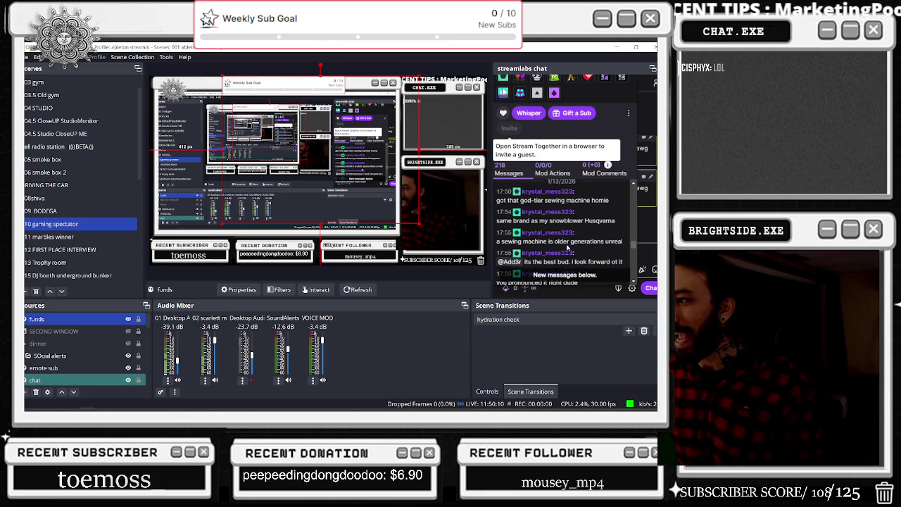
{"action": "left_click_drag", "start_coordinate": [496, 200], "coordinate": [609, 200]}
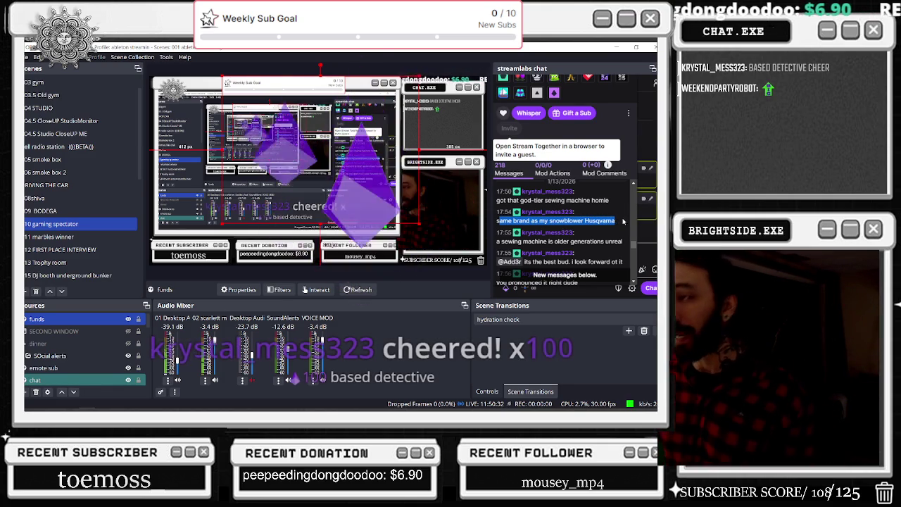
{"action": "mouse_move", "coordinate": [497, 241]}
{"action": "left_mouse_down"}
{"action": "mouse_move", "coordinate": [624, 242]}
{"action": "mouse_move", "coordinate": [574, 253]}
{"action": "mouse_move", "coordinate": [629, 245]}
{"action": "left_mouse_up"}
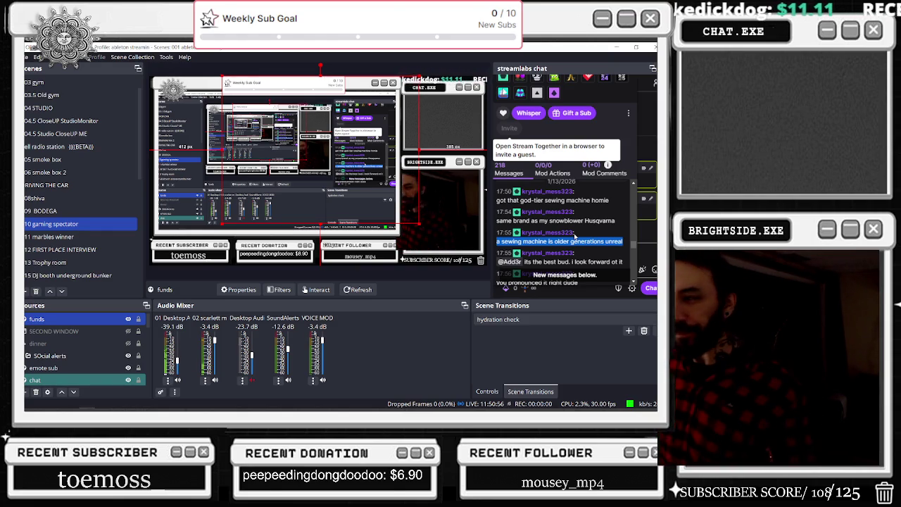
{"action": "scroll", "coordinate": [574, 237], "scroll_direction": "down", "scroll_amount": 1}
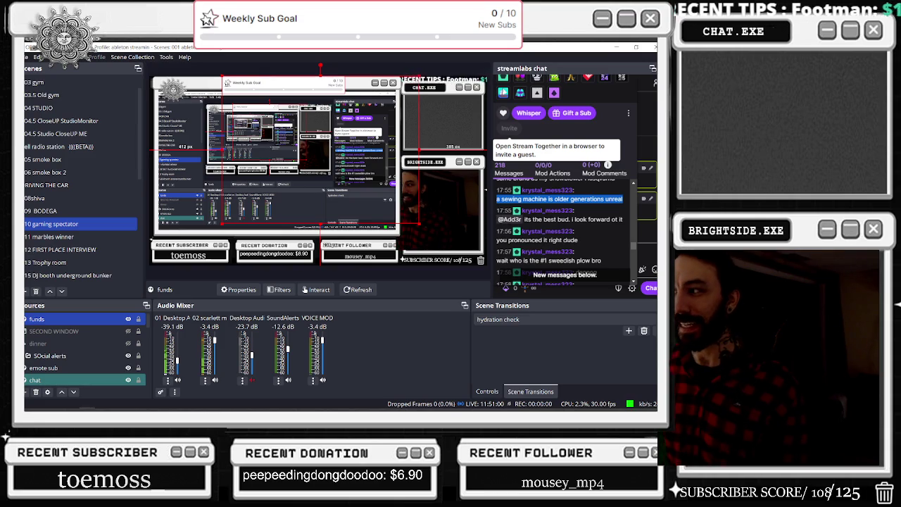
{"action": "left_click_drag", "start_coordinate": [499, 219], "coordinate": [603, 225]}
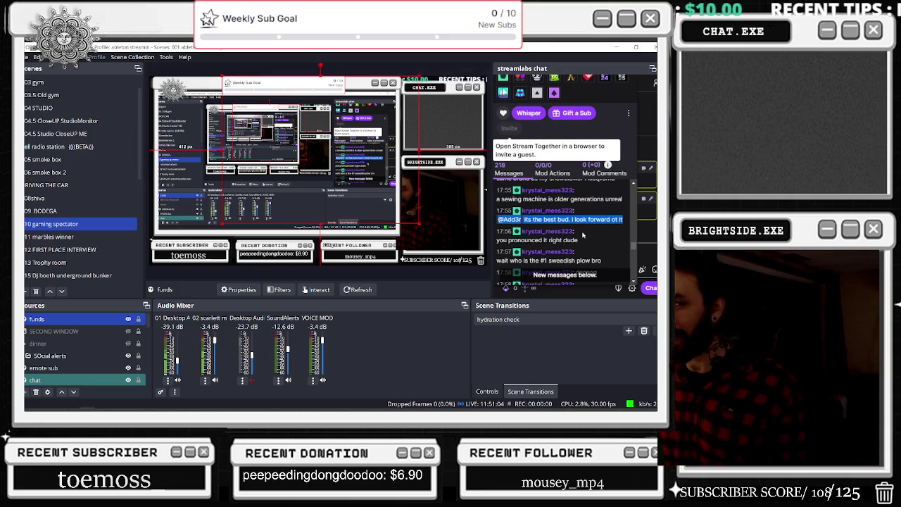
{"action": "left_click_drag", "start_coordinate": [498, 240], "coordinate": [571, 240]}
{"action": "scroll", "coordinate": [506, 240], "scroll_direction": "down", "scroll_amount": 1}
{"action": "left_click_drag", "start_coordinate": [496, 218], "coordinate": [601, 218]}
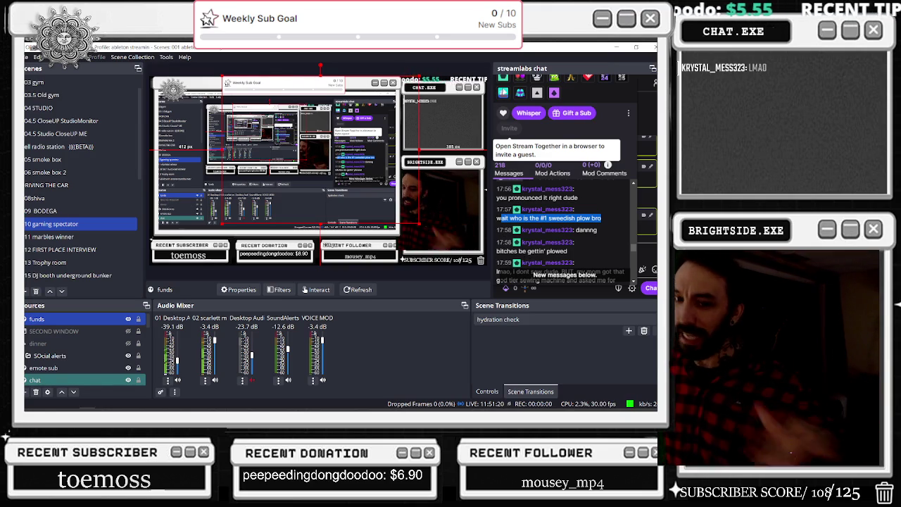
{"action": "scroll", "coordinate": [497, 218], "scroll_direction": "down", "scroll_amount": 2}
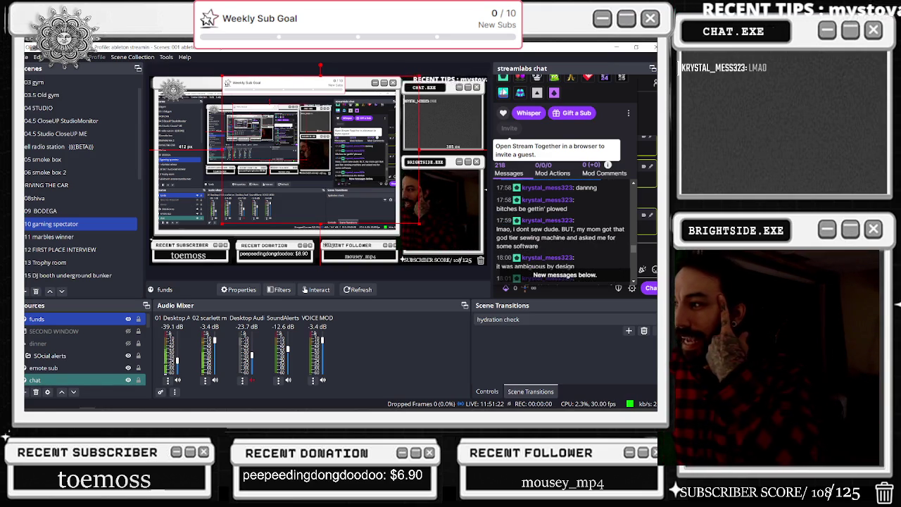
{"action": "mouse_move", "coordinate": [567, 208]}
{"action": "left_mouse_down"}
{"action": "mouse_move", "coordinate": [527, 202]}
{"action": "mouse_move", "coordinate": [502, 212]}
{"action": "mouse_move", "coordinate": [524, 231]}
{"action": "mouse_move", "coordinate": [570, 244]}
{"action": "left_mouse_up"}
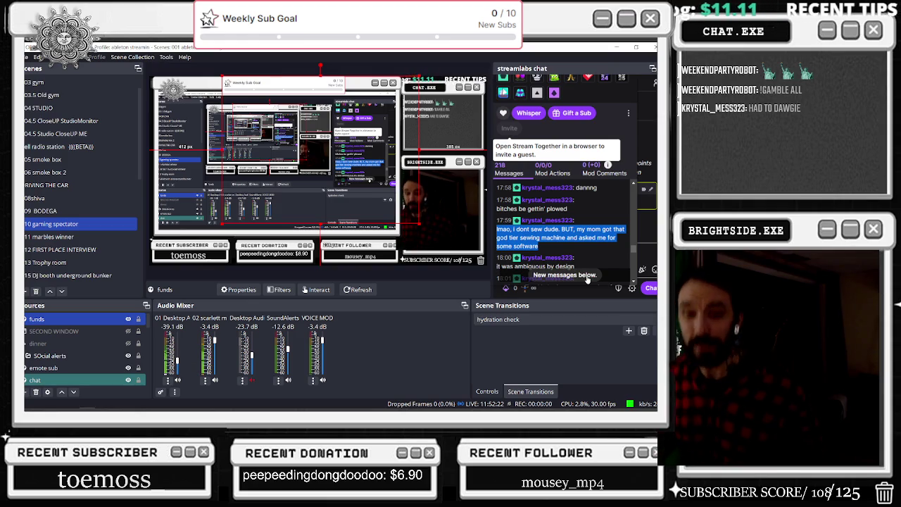
Close the chatter's profile card in chat and bring up File Explorer at Quick access.
{"action": "mouse_move", "coordinate": [568, 132]}
{"action": "left_mouse_down"}
{"action": "mouse_move", "coordinate": [566, 303]}
{"action": "mouse_move", "coordinate": [546, 261]}
{"action": "left_mouse_up"}
{"action": "left_click", "coordinate": [608, 139]}
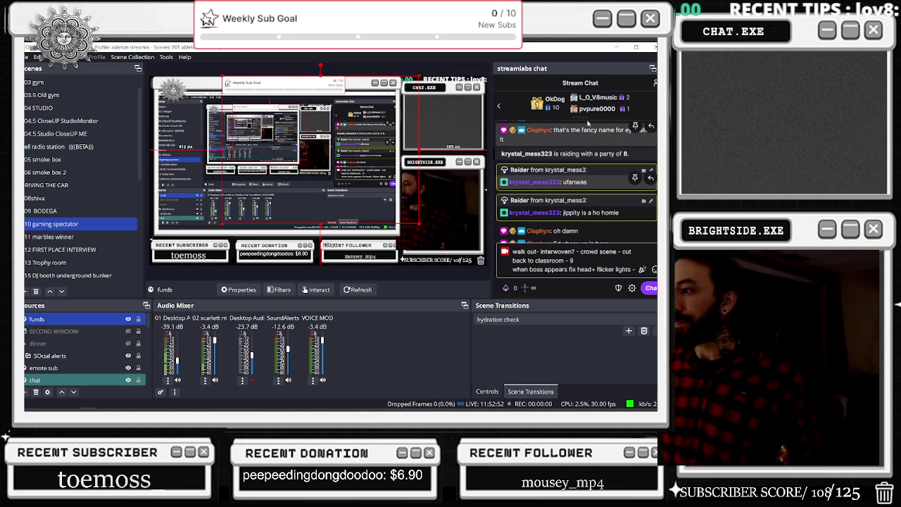
{"action": "key", "text": "super+e"}
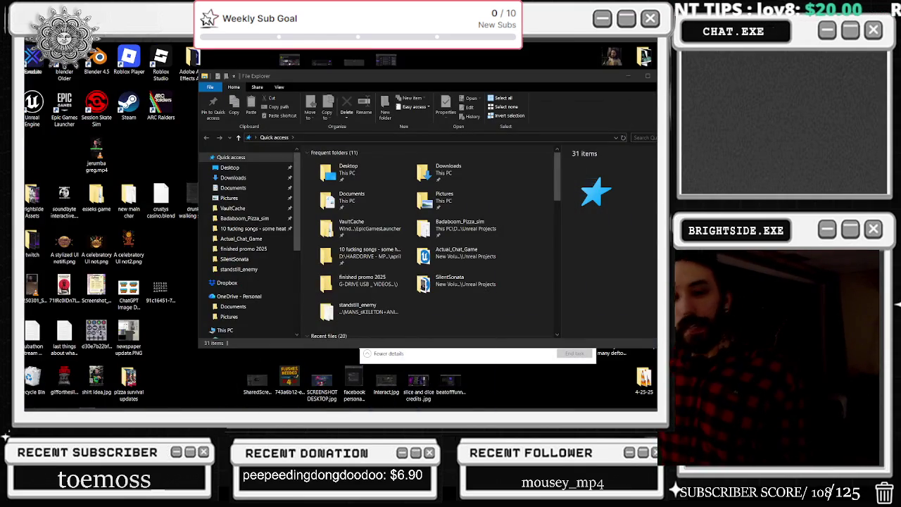
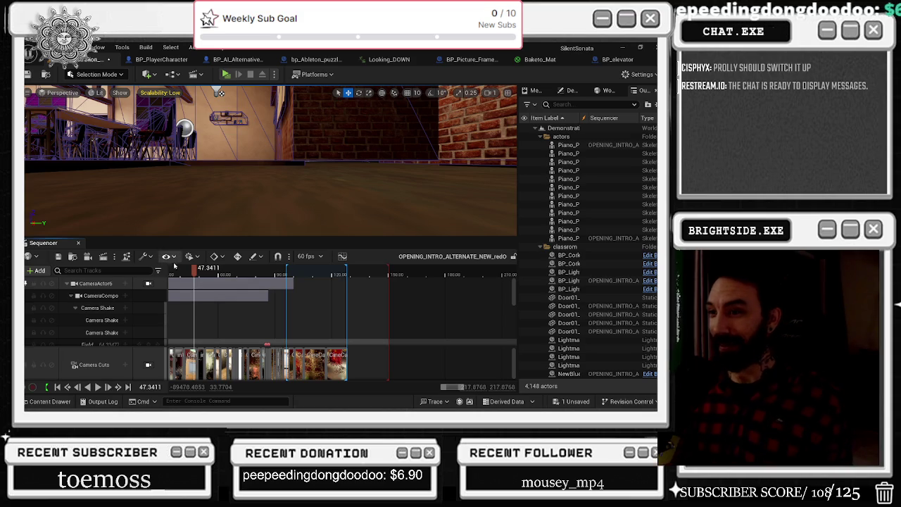
Lock the viewport to Camera Cuts, play the intro from about 50.8, and stop at 85.3237.
{"action": "scroll", "coordinate": [212, 293], "scroll_direction": "down", "scroll_amount": 5}
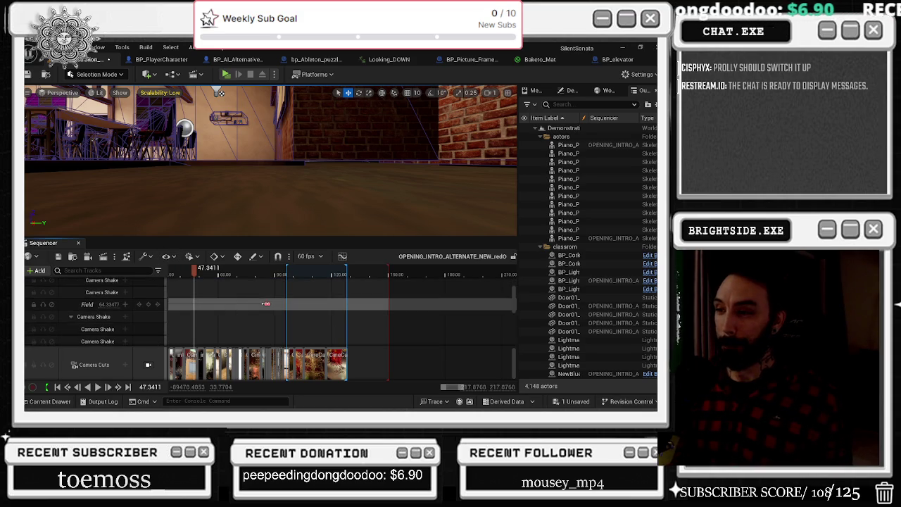
{"action": "left_click", "coordinate": [202, 271]}
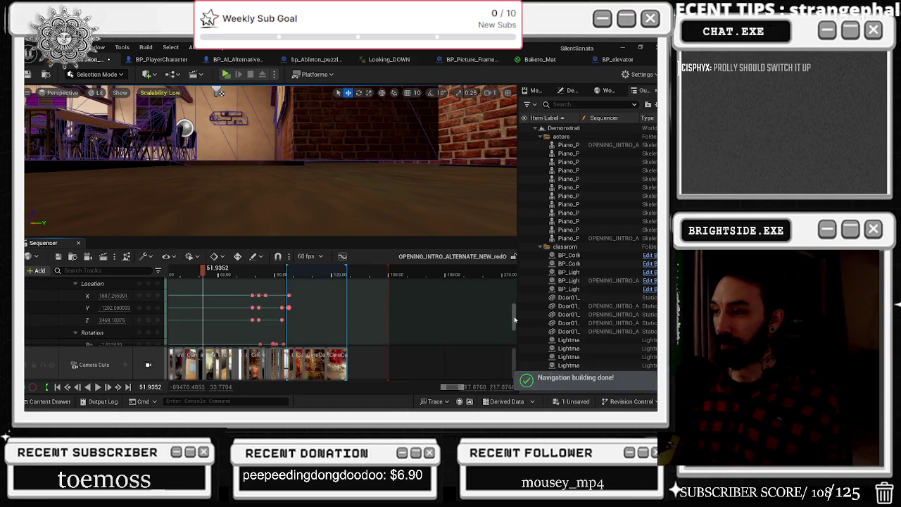
{"action": "left_click_drag", "start_coordinate": [515, 320], "coordinate": [516, 257]}
{"action": "left_click", "coordinate": [148, 365]}
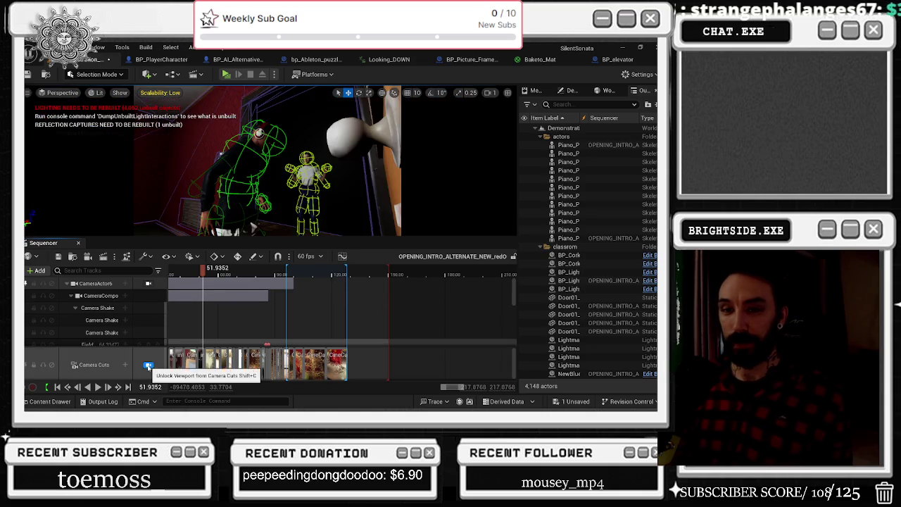
{"action": "left_click_drag", "start_coordinate": [202, 274], "coordinate": [232, 272]}
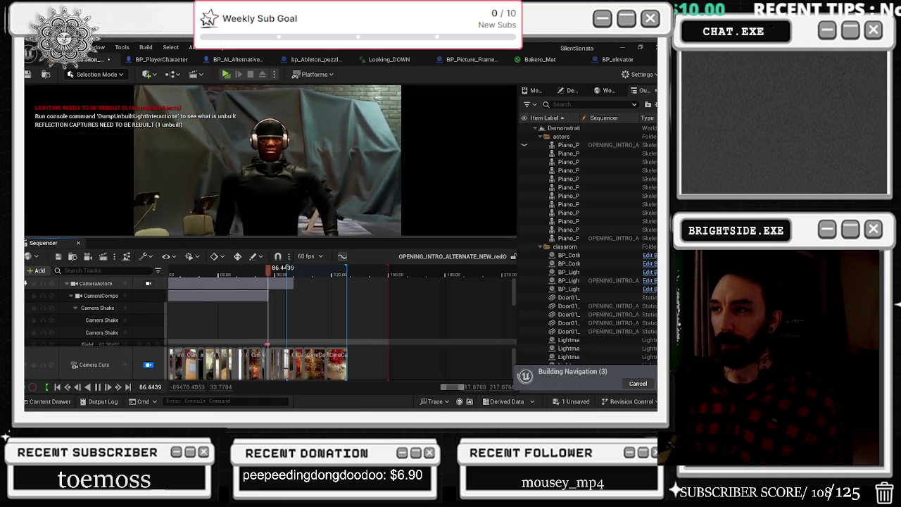
{"action": "key", "text": "space"}
{"action": "left_click_drag", "start_coordinate": [270, 273], "coordinate": [267, 273]}
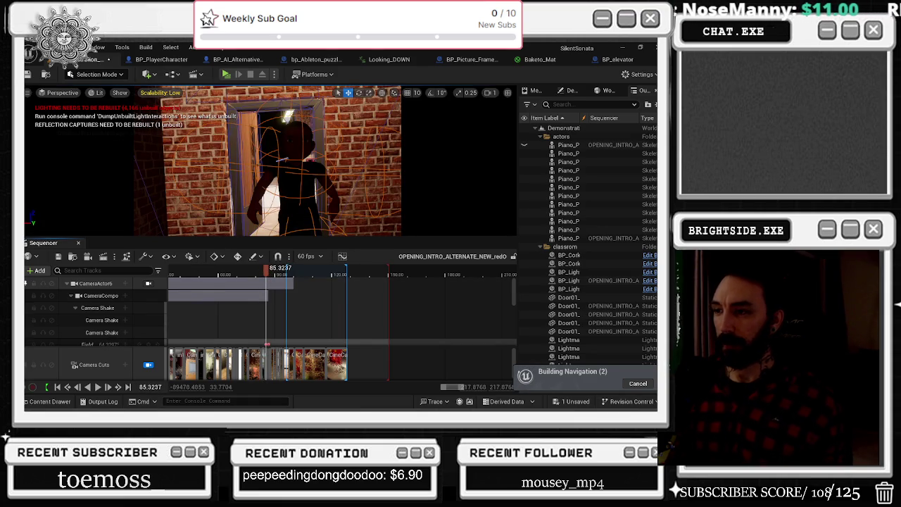
Release the viewport from Camera Cuts and select the NewBlueprint1 light actor.
{"action": "left_click", "coordinate": [289, 169]}
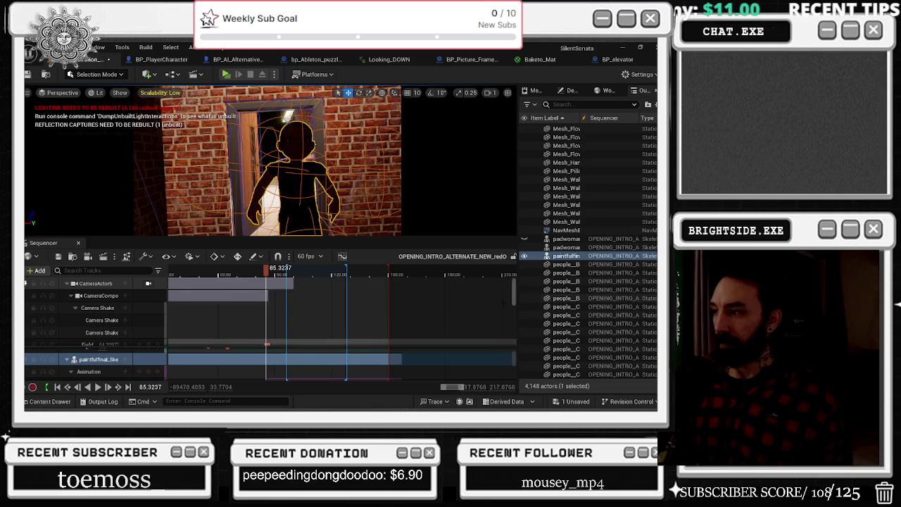
{"action": "scroll", "coordinate": [514, 365], "scroll_direction": "up", "scroll_amount": 3}
{"action": "left_click", "coordinate": [148, 365]}
{"action": "mouse_move", "coordinate": [211, 162]}
{"action": "left_mouse_down"}
{"action": "mouse_move", "coordinate": [100, 179]}
{"action": "mouse_move", "coordinate": [28, 225]}
{"action": "left_mouse_up"}
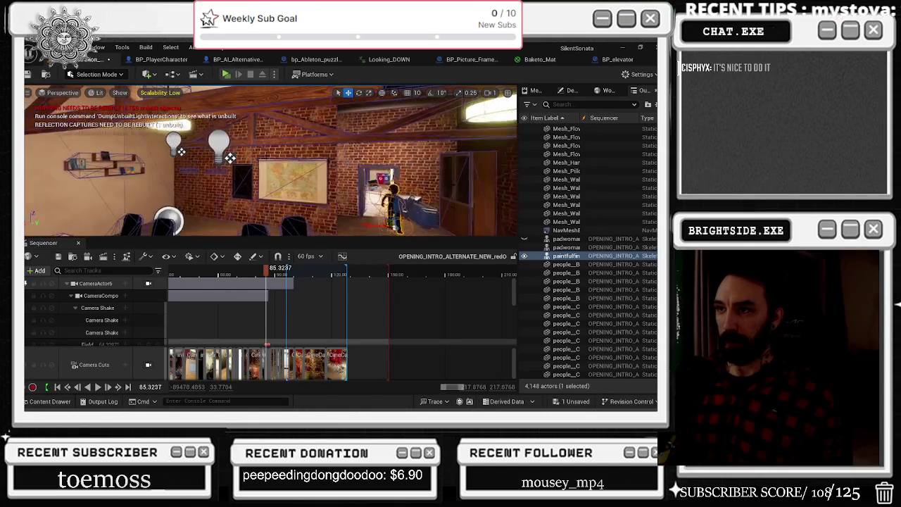
{"action": "left_click", "coordinate": [218, 143]}
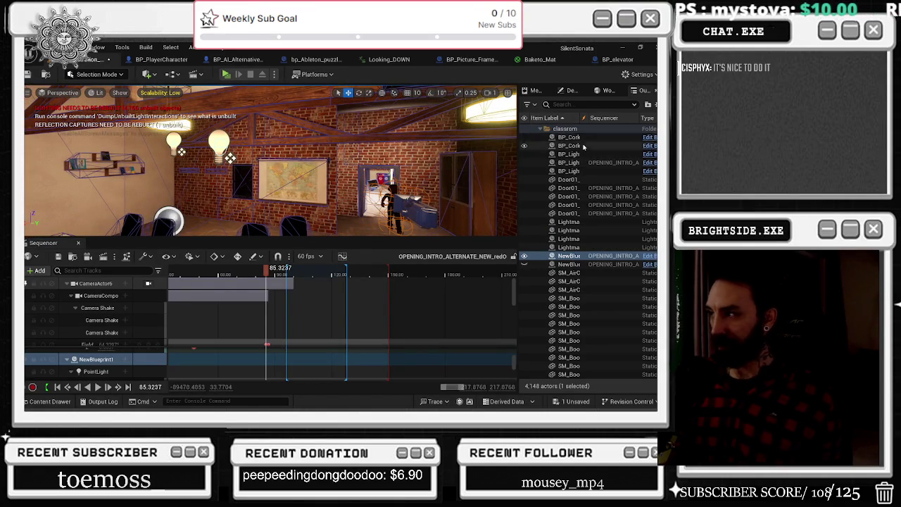
Key NewBlueprint1's Visibility off at 81.02 and on at 83.89.
{"action": "scroll", "coordinate": [130, 362], "scroll_direction": "down", "scroll_amount": 5}
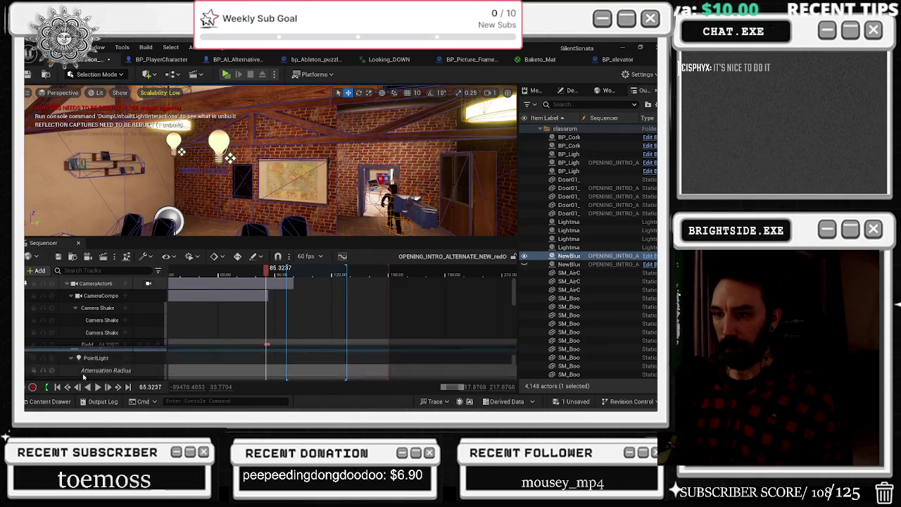
{"action": "scroll", "coordinate": [90, 378], "scroll_direction": "down", "scroll_amount": 3}
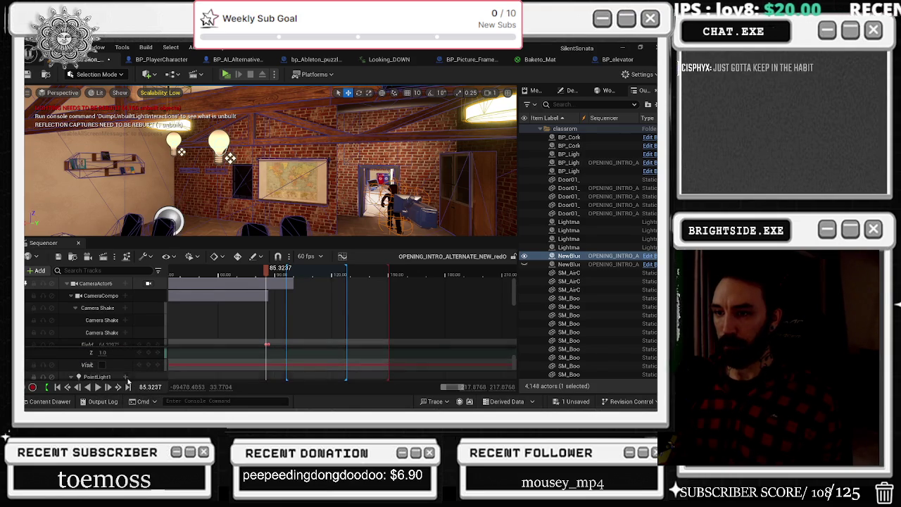
{"action": "left_click", "coordinate": [105, 364]}
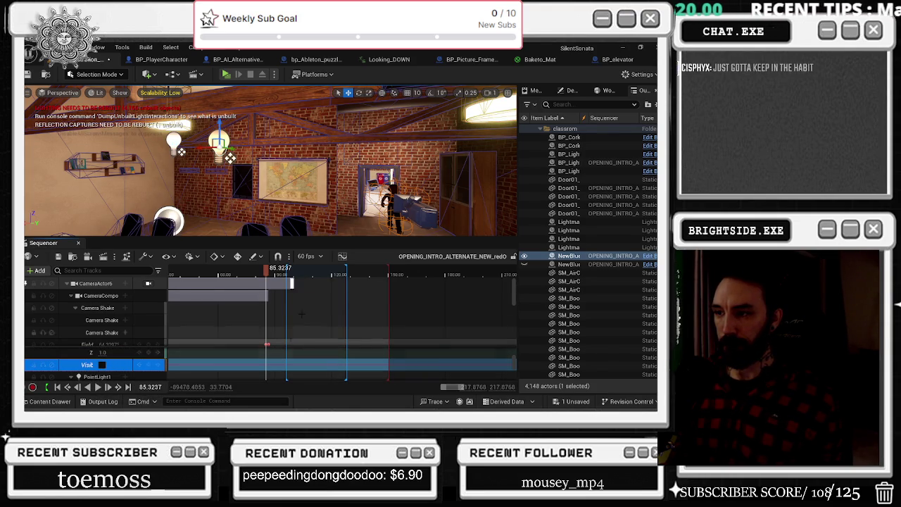
{"action": "left_click", "coordinate": [258, 270]}
{"action": "left_click_drag", "start_coordinate": [257, 271], "coordinate": [259, 271]}
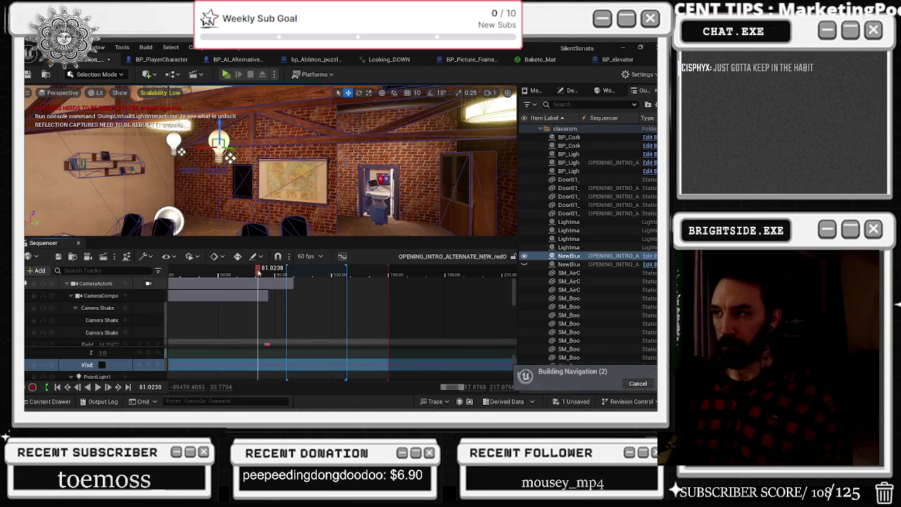
{"action": "left_click", "coordinate": [149, 365]}
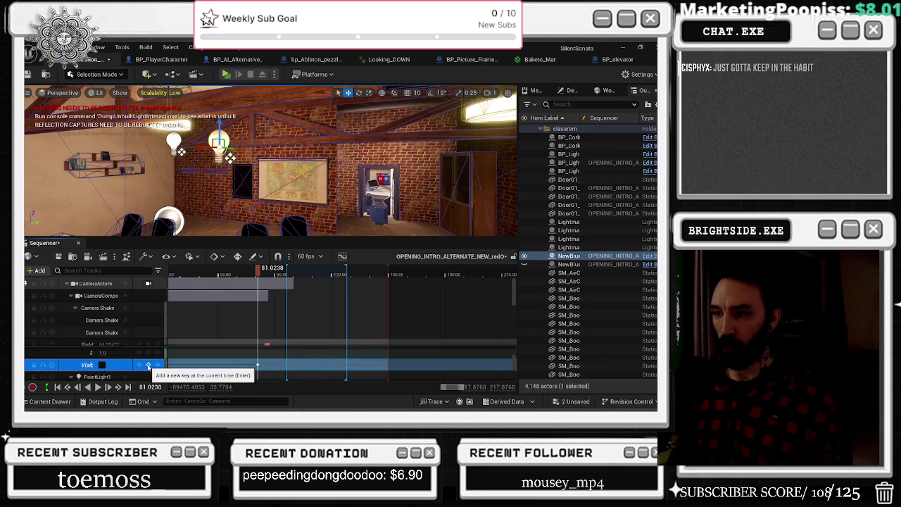
{"action": "left_click", "coordinate": [264, 271]}
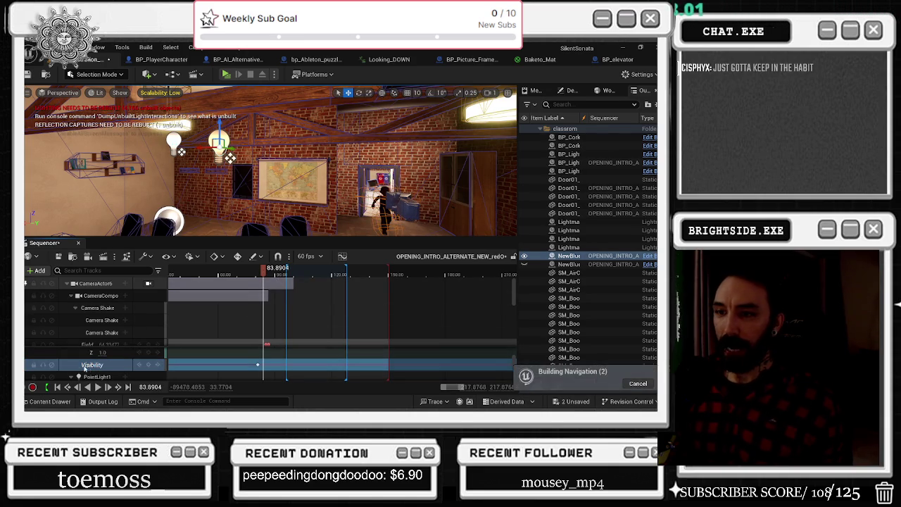
{"action": "left_click", "coordinate": [148, 365]}
{"action": "left_click", "coordinate": [102, 364]}
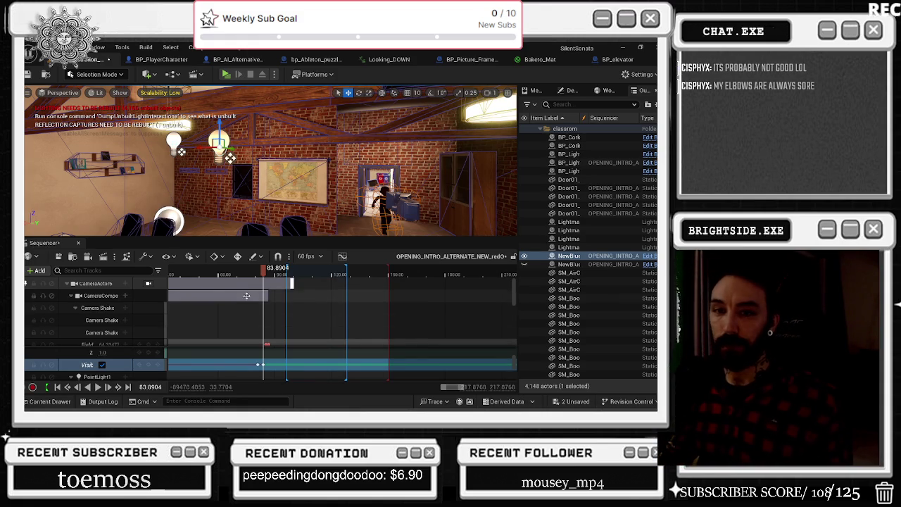
Play the intro from about 82.6 s to watch the light switch on.
{"action": "left_click", "coordinate": [248, 274]}
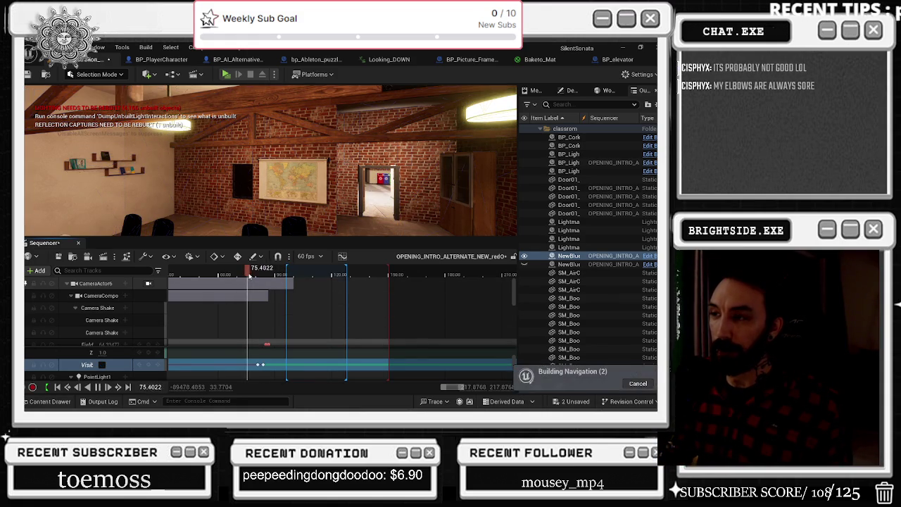
{"action": "left_click", "coordinate": [262, 275]}
{"action": "key", "text": "space"}
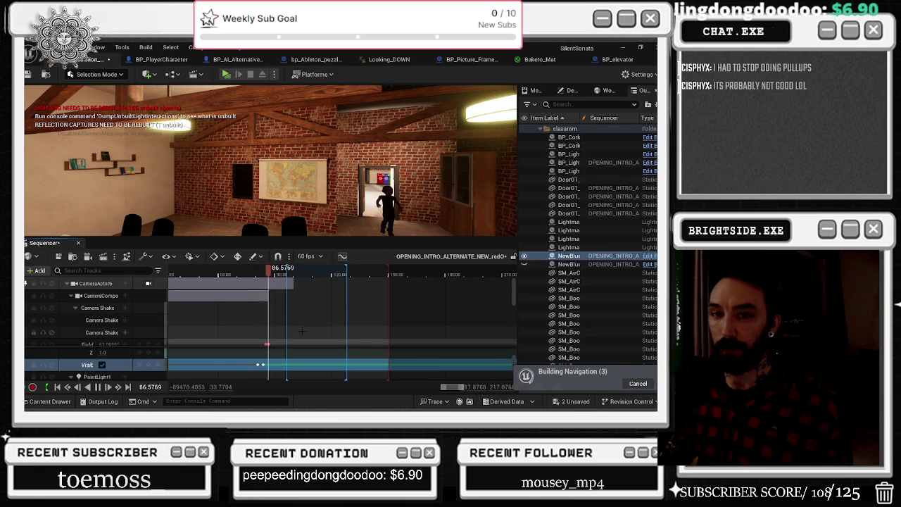
{"action": "key", "text": "space"}
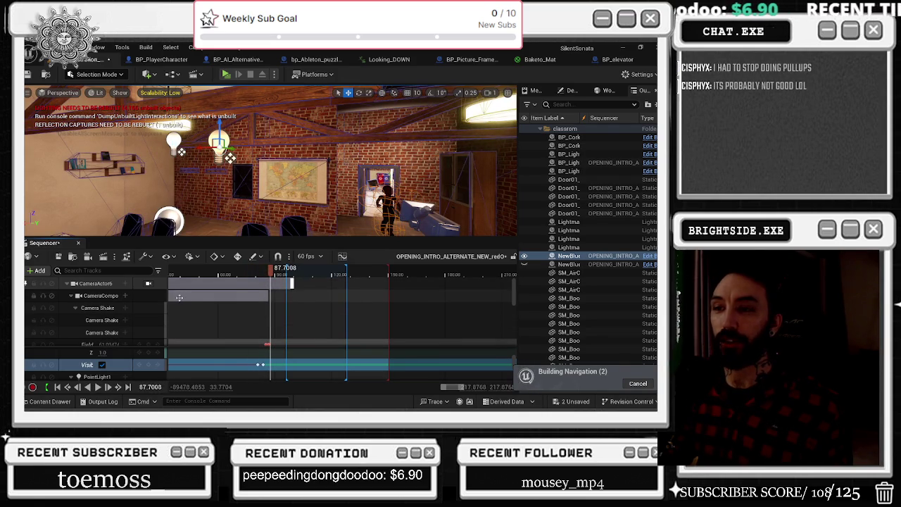
Look through CameraActor6 and replay the intro from around 84.6 s toward the piano shot.
{"action": "left_click_drag", "start_coordinate": [271, 272], "coordinate": [284, 279]}
{"action": "left_click", "coordinate": [148, 283]}
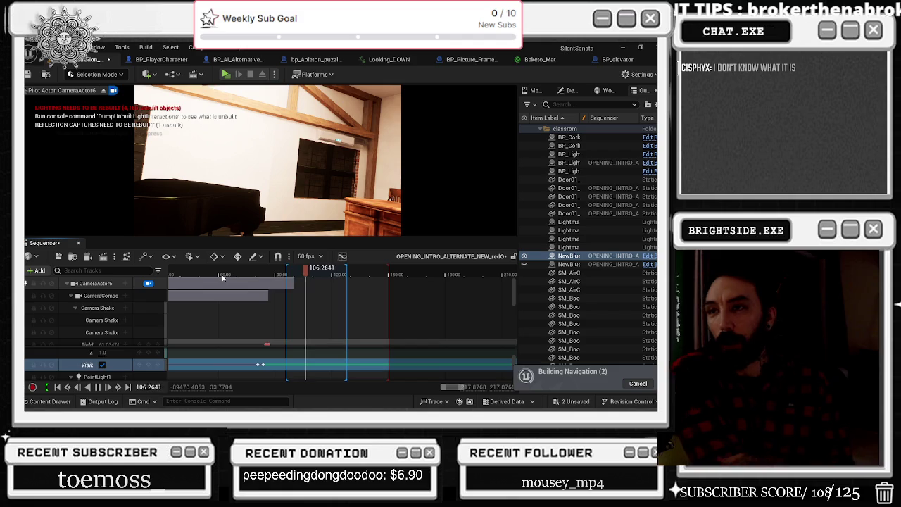
{"action": "key", "text": "space"}
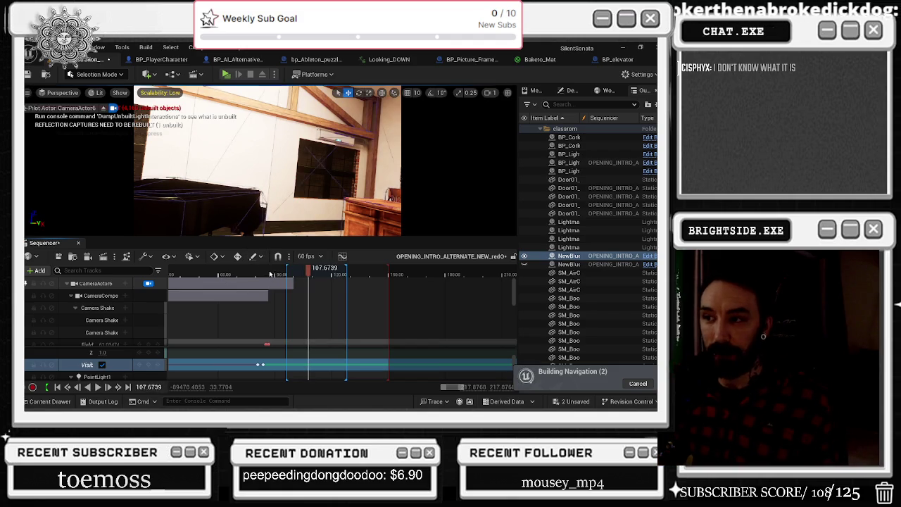
{"action": "left_click", "coordinate": [268, 274]}
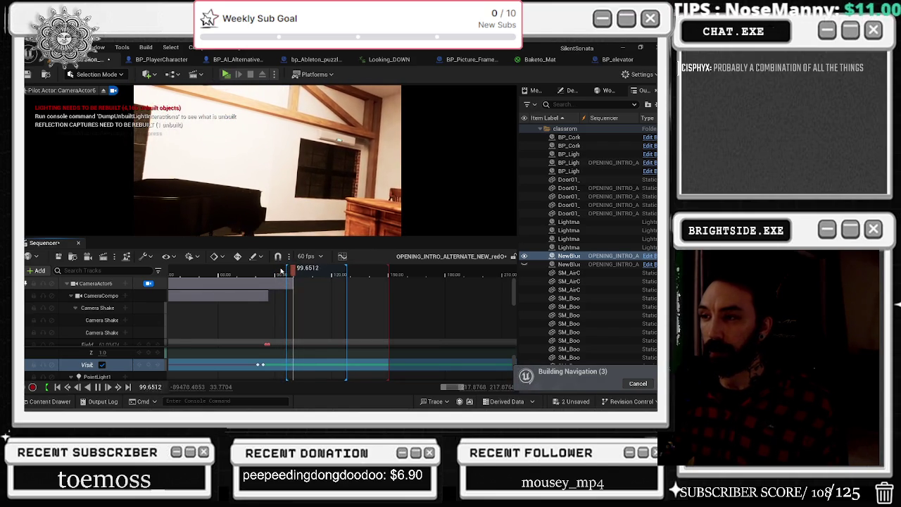
{"action": "key", "text": "space"}
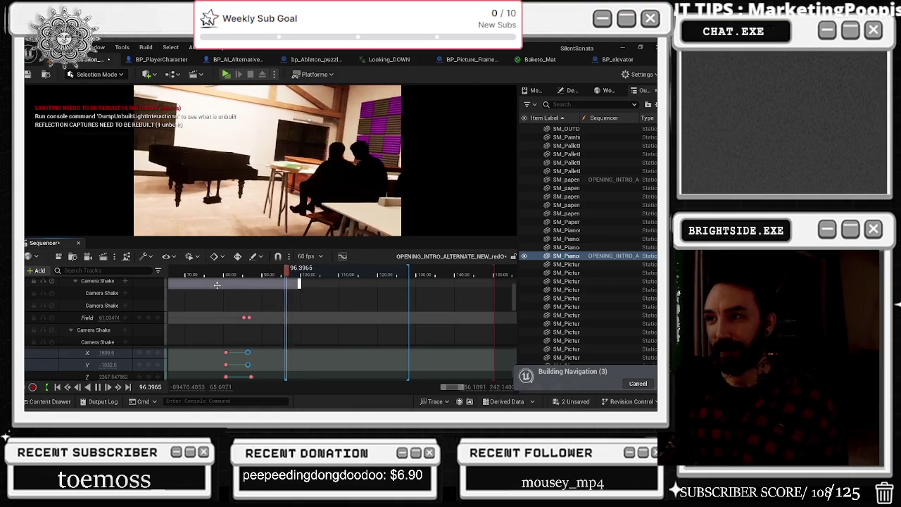
Key the piano's Location Y at -1086 and remove its extra Y keyframe.
{"action": "key", "text": "space"}
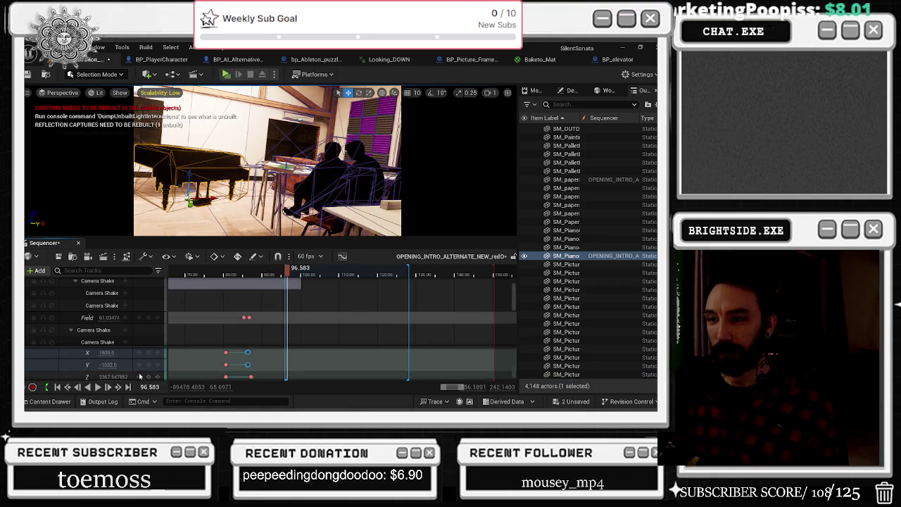
{"action": "left_click_drag", "start_coordinate": [106, 352], "coordinate": [103, 351]}
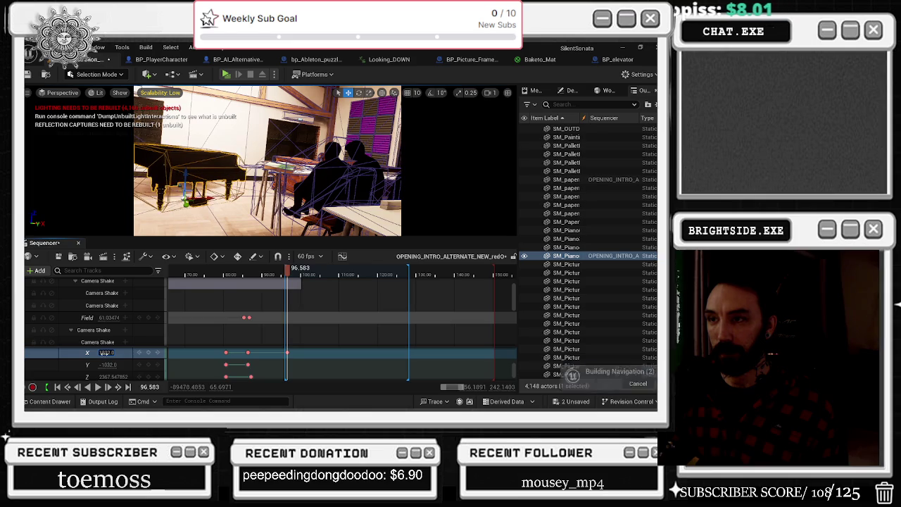
{"action": "key", "text": "ctrl+z"}
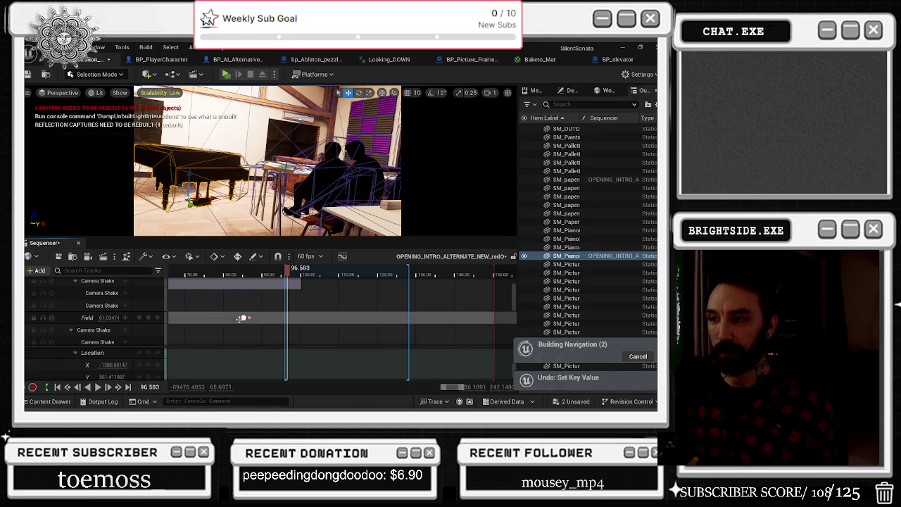
{"action": "left_click", "coordinate": [81, 376]}
{"action": "left_click", "coordinate": [111, 376]}
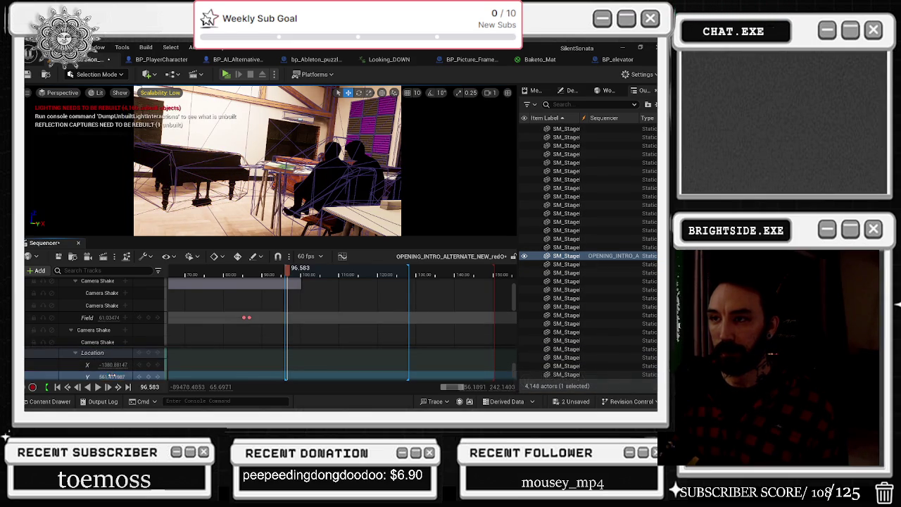
{"action": "key", "text": "ctrl+z"}
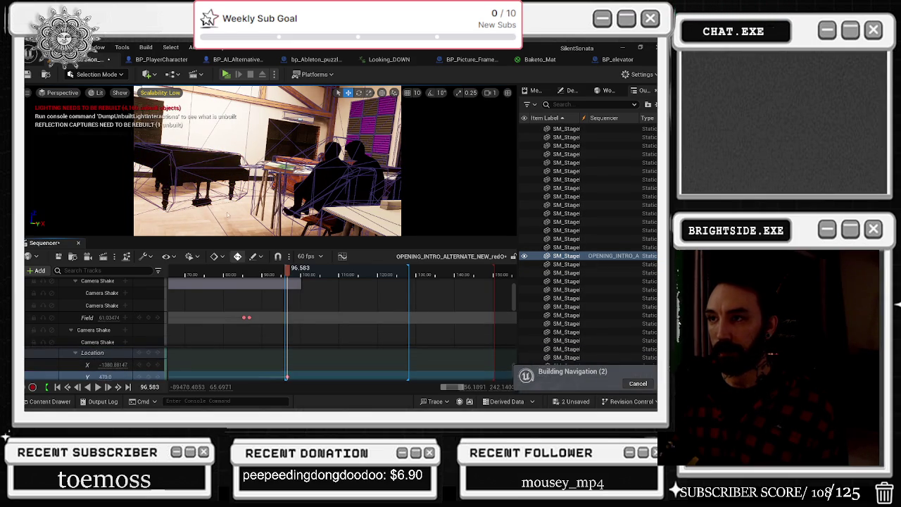
{"action": "left_click", "coordinate": [107, 378]}
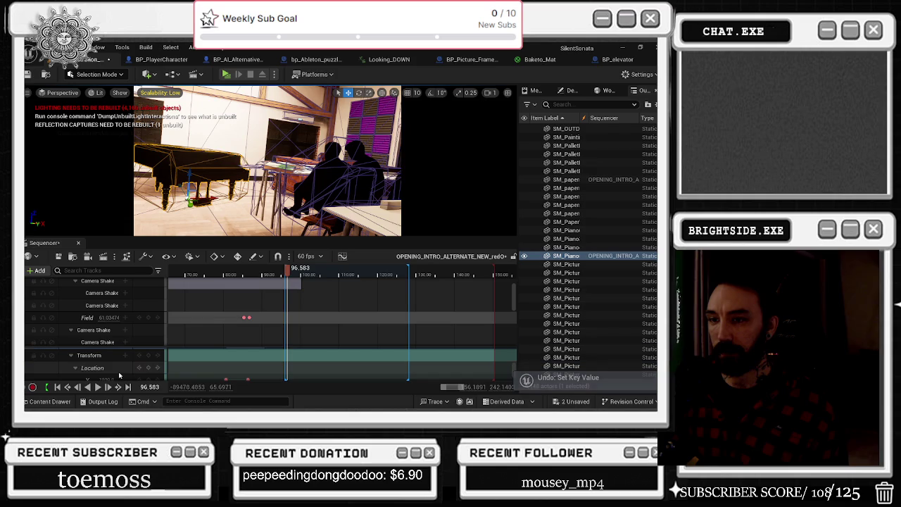
{"action": "scroll", "coordinate": [107, 378], "scroll_direction": "down", "scroll_amount": 1}
{"action": "left_click_drag", "start_coordinate": [107, 365], "coordinate": [94, 364]}
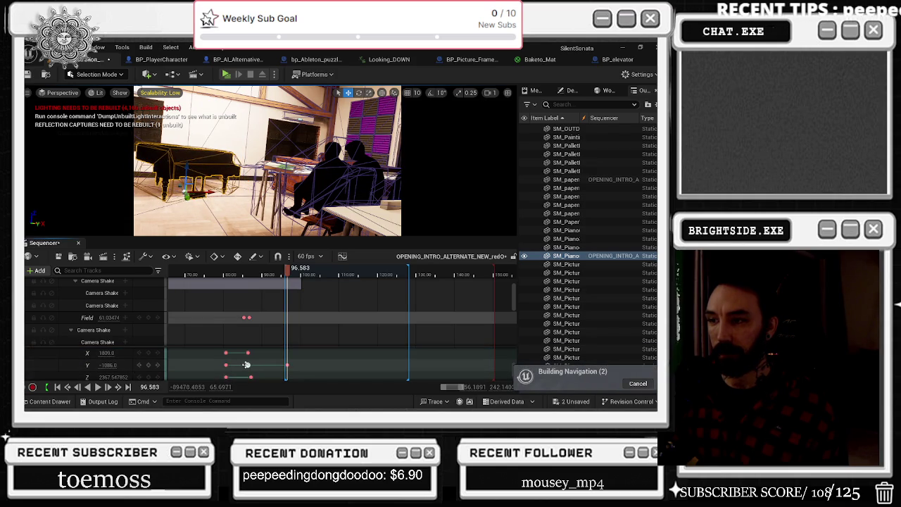
{"action": "left_click", "coordinate": [247, 364]}
{"action": "key", "text": "ctrl+z"}
Play the sequence from about 84 to preview the moved piano, returning to about 91.4.
{"action": "key", "text": "space"}
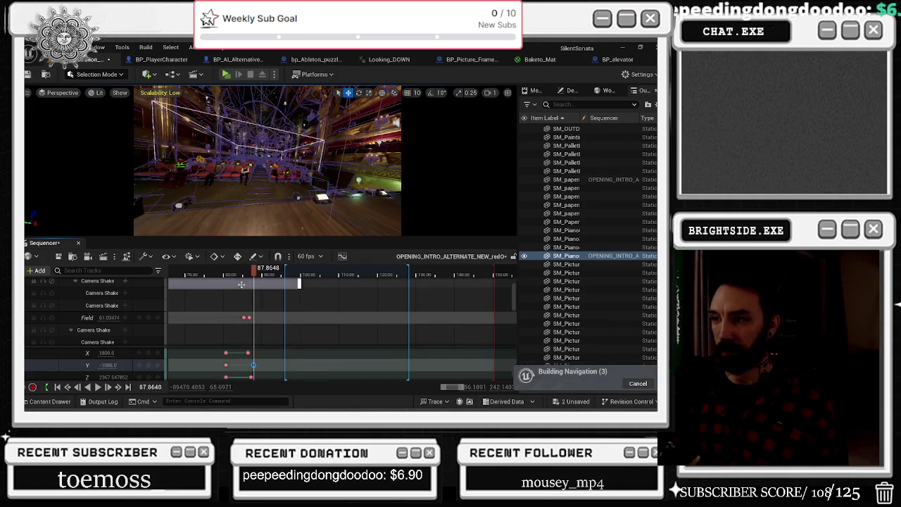
{"action": "left_click", "coordinate": [240, 275]}
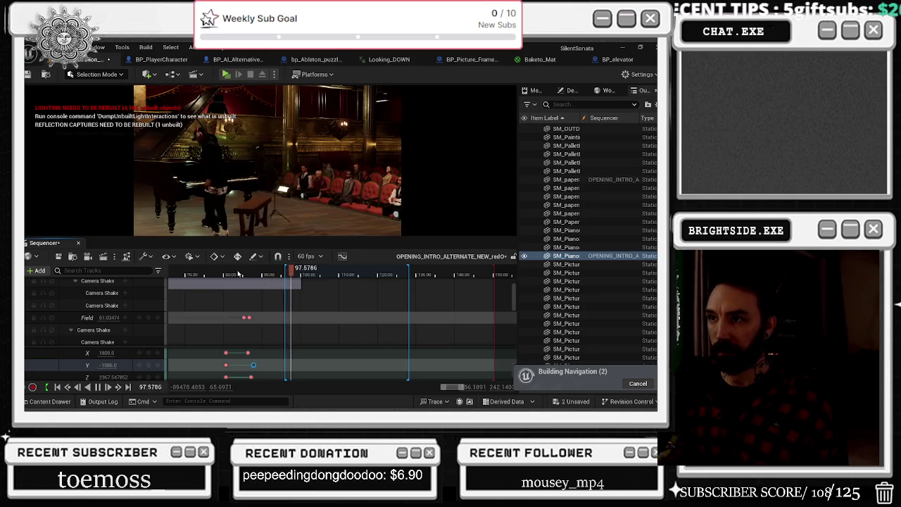
{"action": "left_click", "coordinate": [296, 272]}
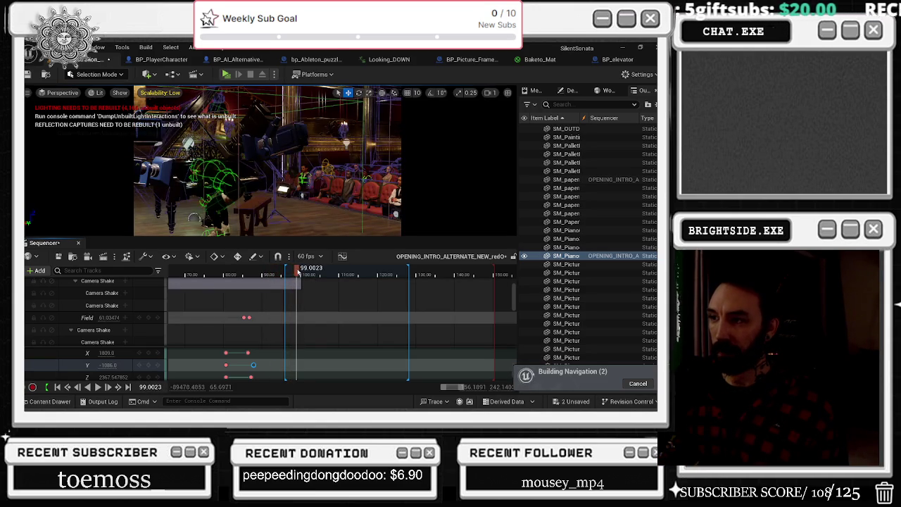
{"action": "left_click_drag", "start_coordinate": [278, 274], "coordinate": [271, 276]}
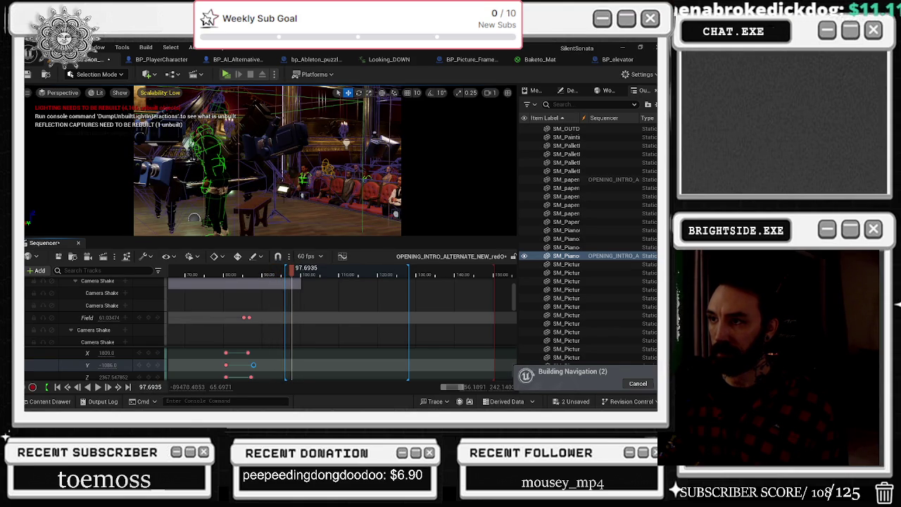
{"action": "left_click", "coordinate": [268, 274]}
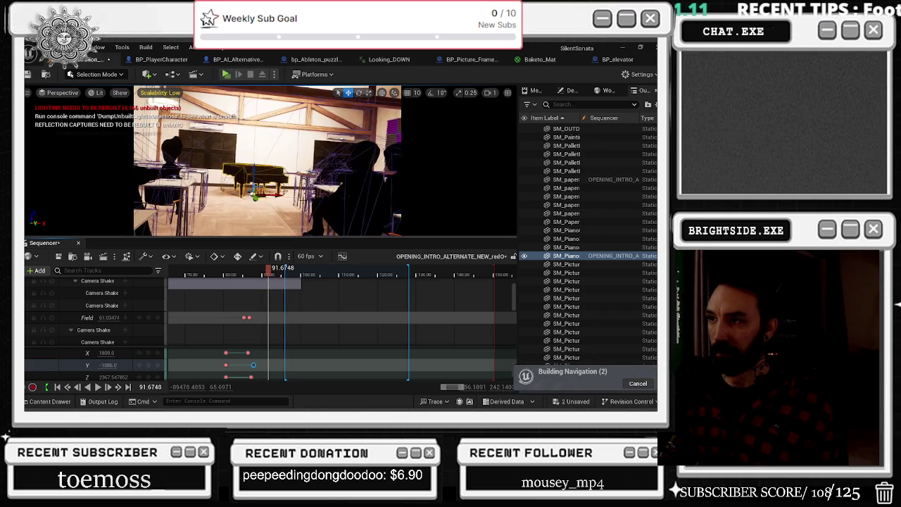
Select the bench under the piano and its SM_bench_3 track at about the 90 mark.
{"action": "left_click", "coordinate": [252, 184]}
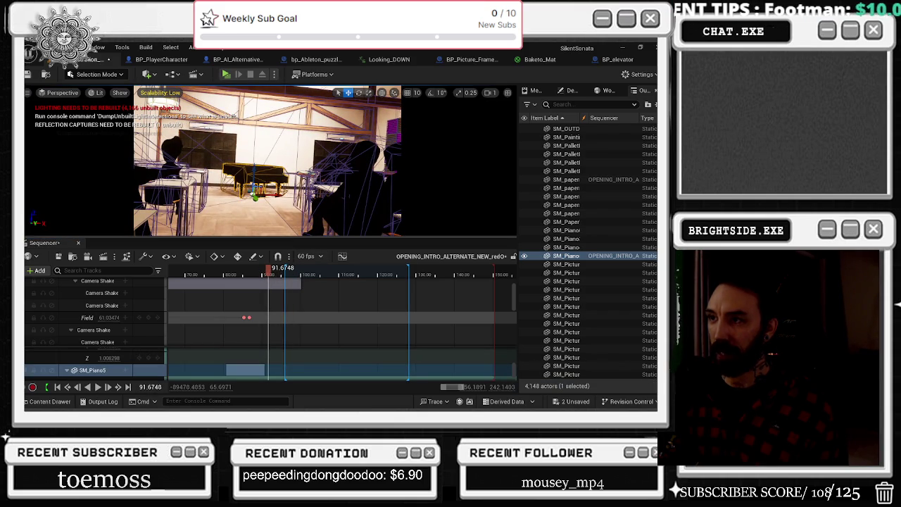
{"action": "left_click", "coordinate": [385, 179]}
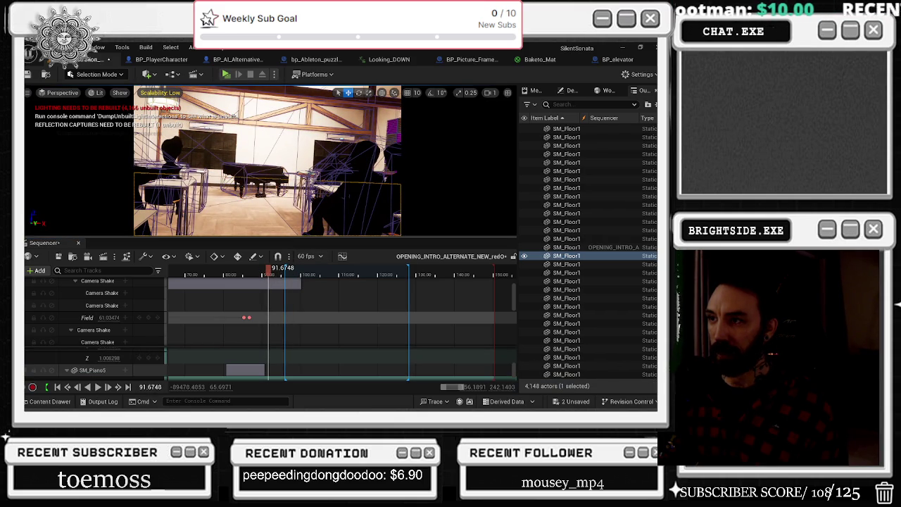
{"action": "left_click_drag", "start_coordinate": [269, 269], "coordinate": [284, 268]}
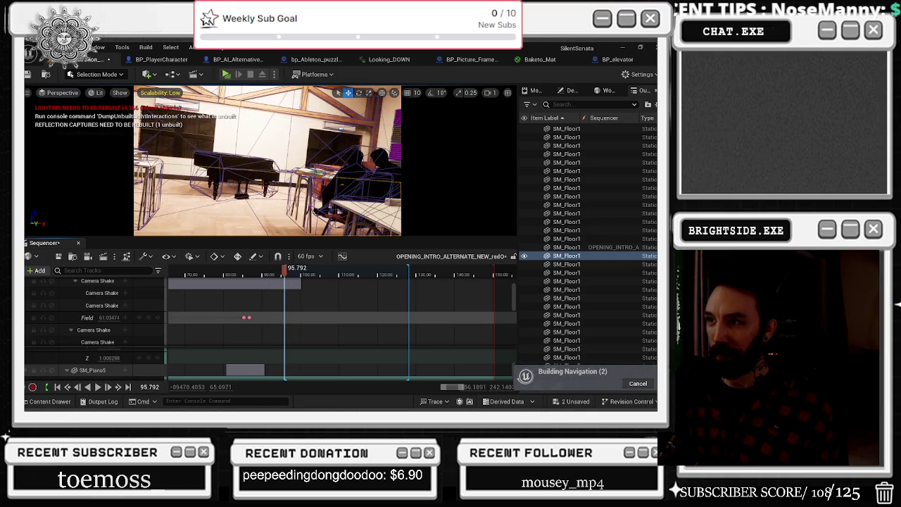
{"action": "left_click", "coordinate": [253, 182]}
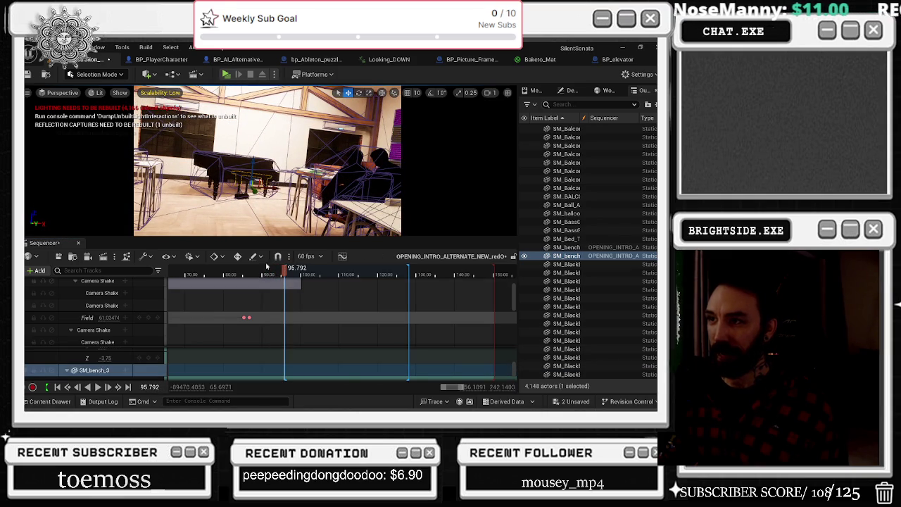
{"action": "left_click_drag", "start_coordinate": [289, 270], "coordinate": [240, 270]}
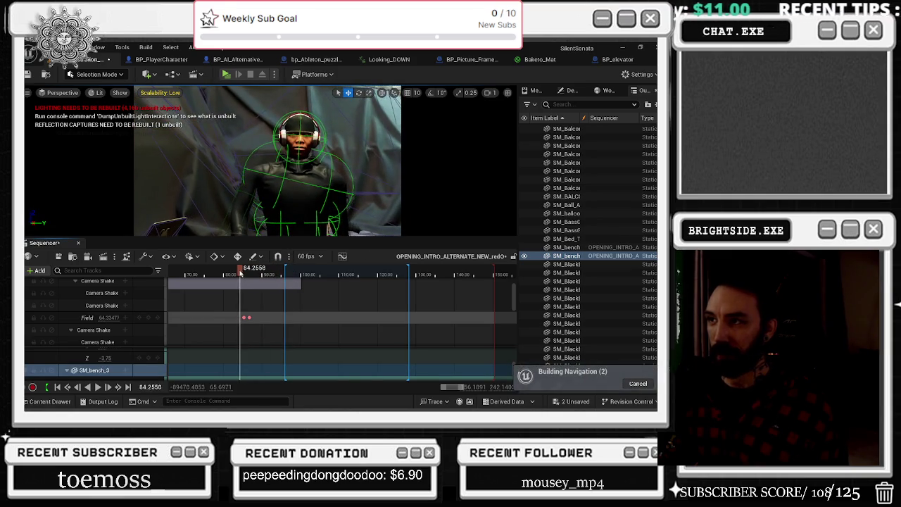
{"action": "left_click", "coordinate": [51, 270]}
{"action": "mouse_move", "coordinate": [91, 127]}
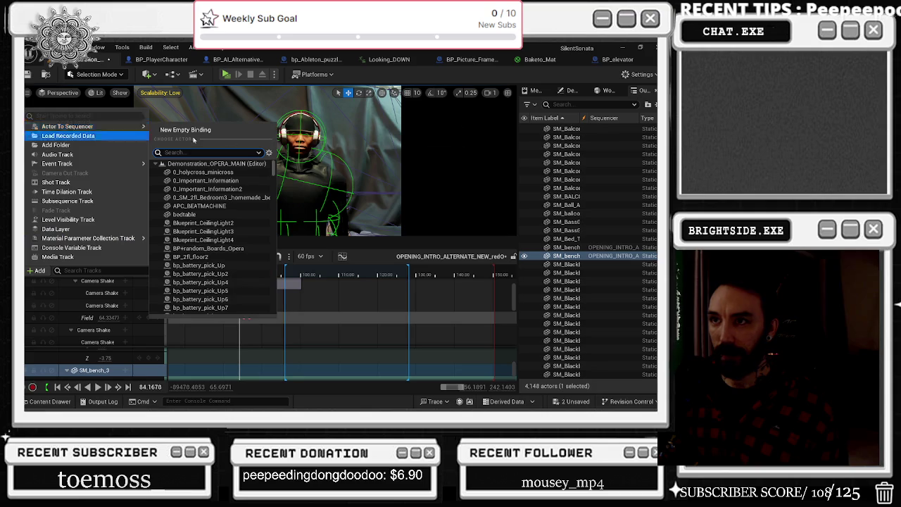
{"action": "left_click", "coordinate": [190, 129]}
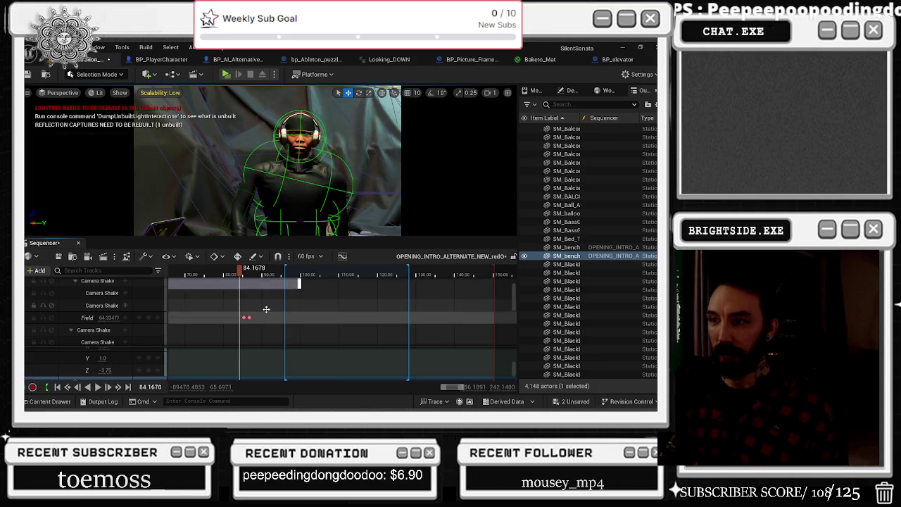
{"action": "left_click_drag", "start_coordinate": [240, 272], "coordinate": [271, 281]}
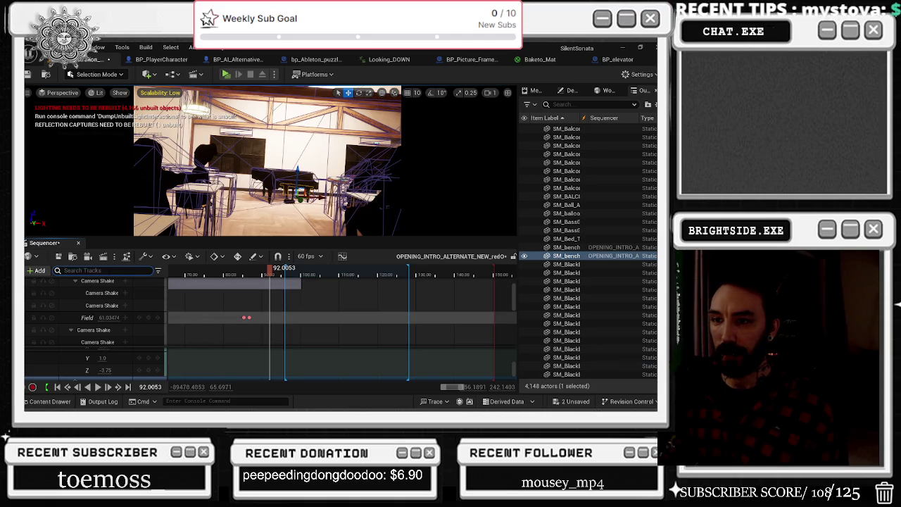
{"action": "left_click", "coordinate": [103, 369]}
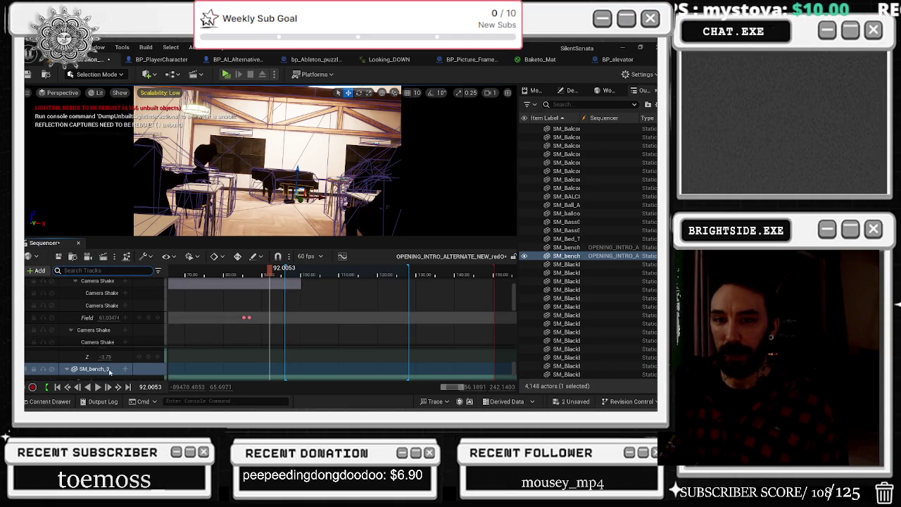
Expand SM_bench_3's Transform to show its Location X, Y and Z channels.
{"action": "double_click", "coordinate": [106, 370]}
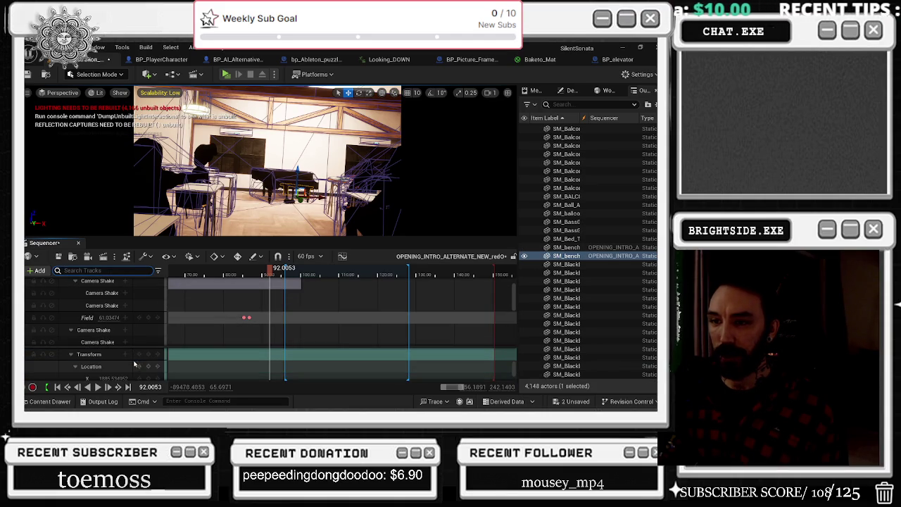
{"action": "scroll", "coordinate": [135, 364], "scroll_direction": "up", "scroll_amount": 1}
{"action": "mouse_move", "coordinate": [269, 274]}
{"action": "left_mouse_down"}
{"action": "mouse_move", "coordinate": [250, 273]}
{"action": "mouse_move", "coordinate": [269, 277]}
{"action": "left_mouse_up"}
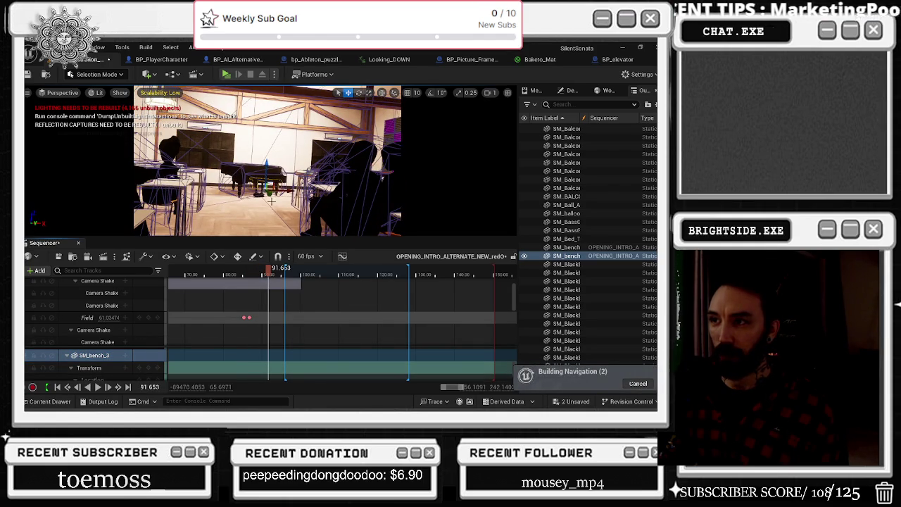
{"action": "left_click", "coordinate": [81, 369]}
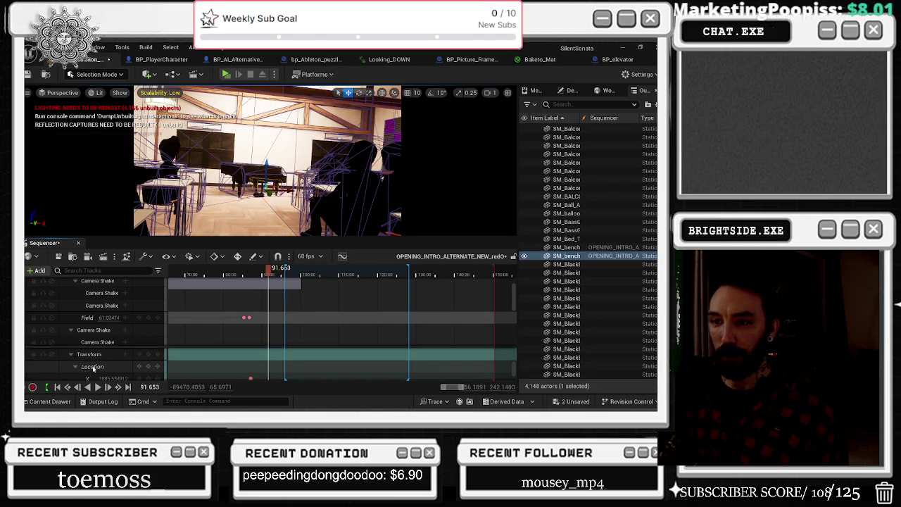
Key the bench at location X 1890, Z 2366 with pitch 0 and yaw -33.
{"action": "left_click", "coordinate": [106, 365]}
{"action": "type", "text": "1918"}
{"action": "key", "text": "Return"}
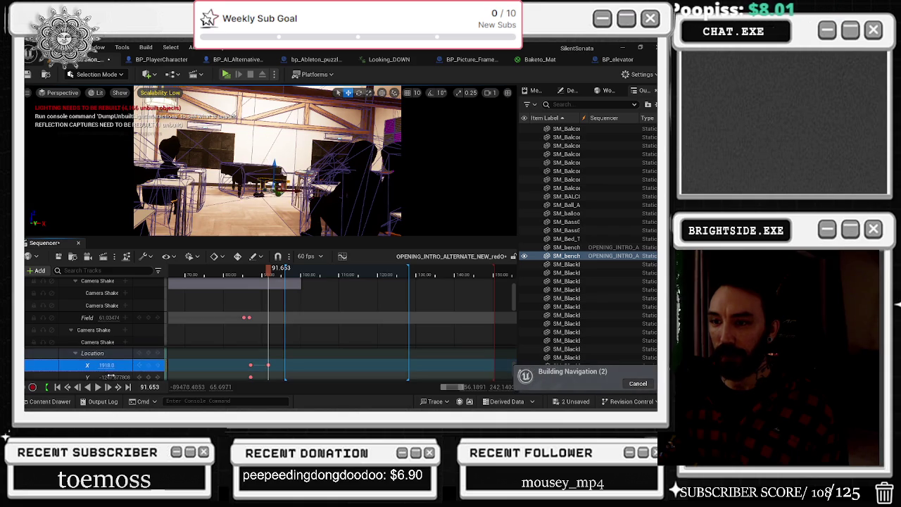
{"action": "scroll", "coordinate": [113, 376], "scroll_direction": "down", "scroll_amount": 1}
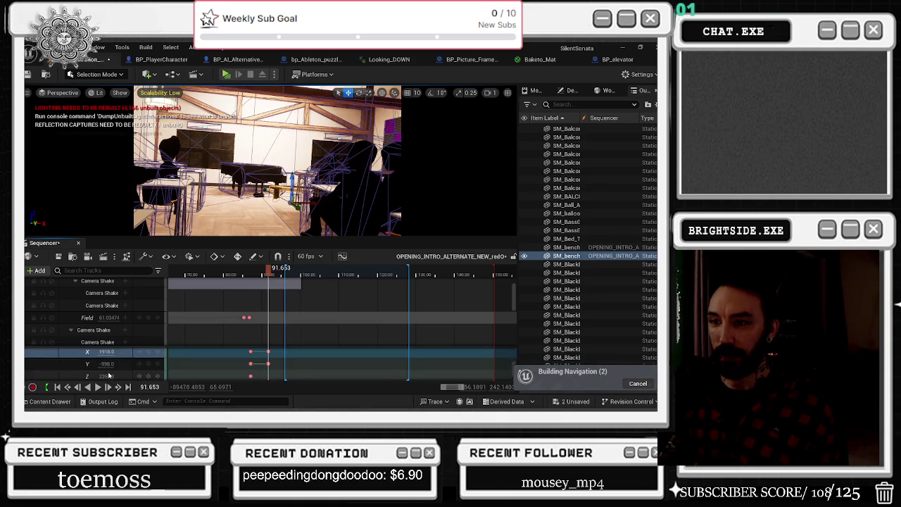
{"action": "left_click", "coordinate": [106, 376]}
{"action": "left_click", "coordinate": [106, 352]}
{"action": "type", "text": "1890"}
{"action": "left_click", "coordinate": [105, 364]}
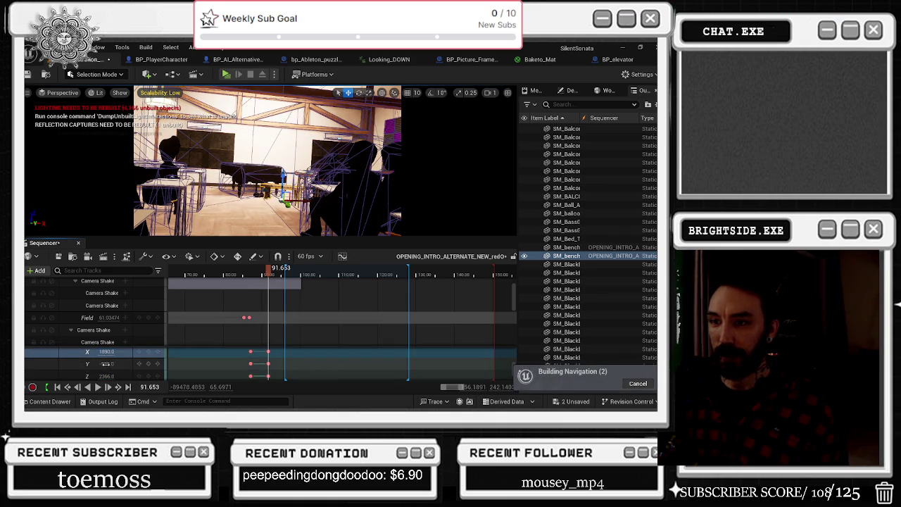
{"action": "key", "text": "Return"}
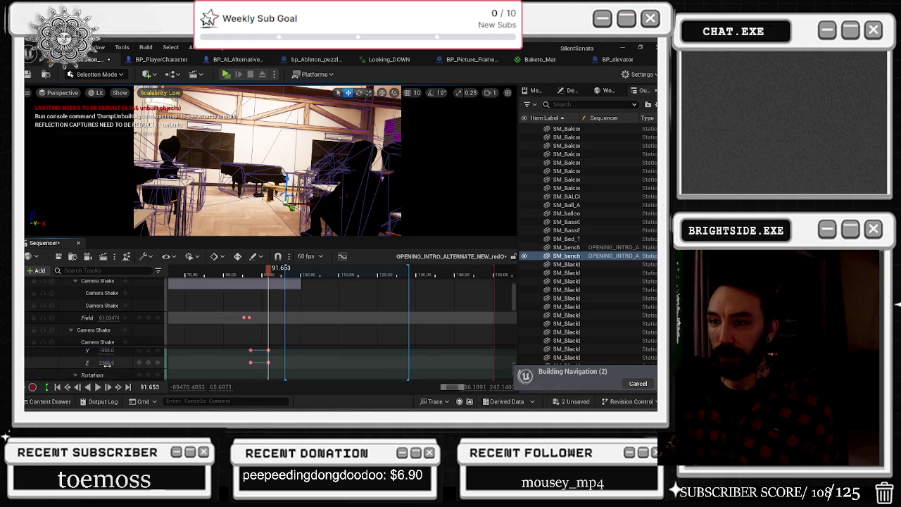
{"action": "scroll", "coordinate": [104, 365], "scroll_direction": "down", "scroll_amount": 2}
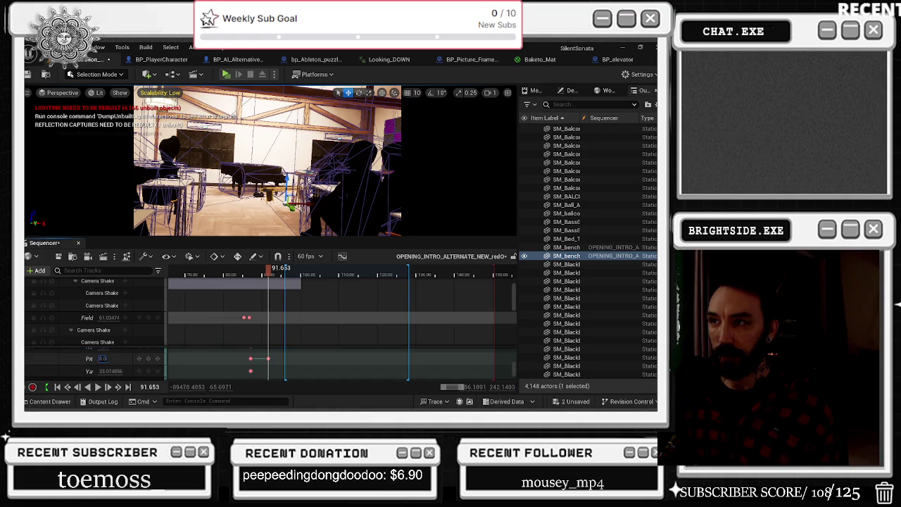
{"action": "key", "text": "Return"}
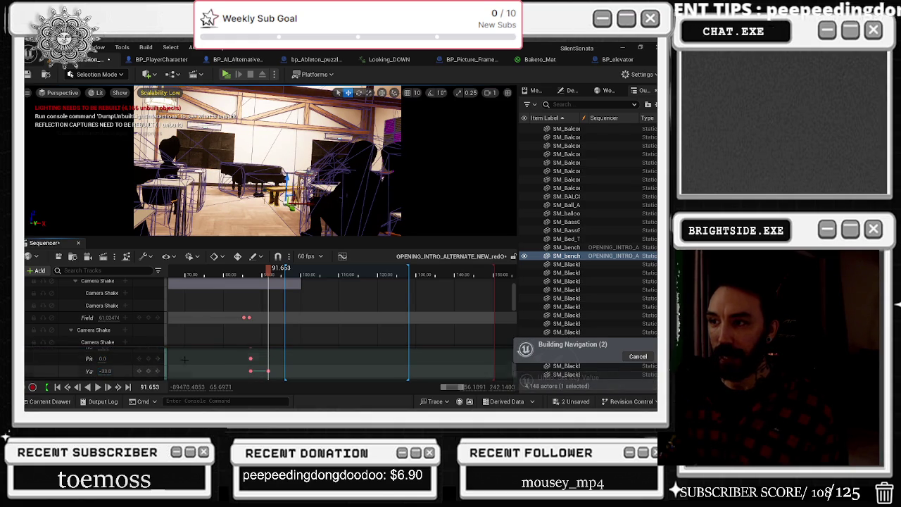
{"action": "left_click_drag", "start_coordinate": [276, 268], "coordinate": [235, 268]}
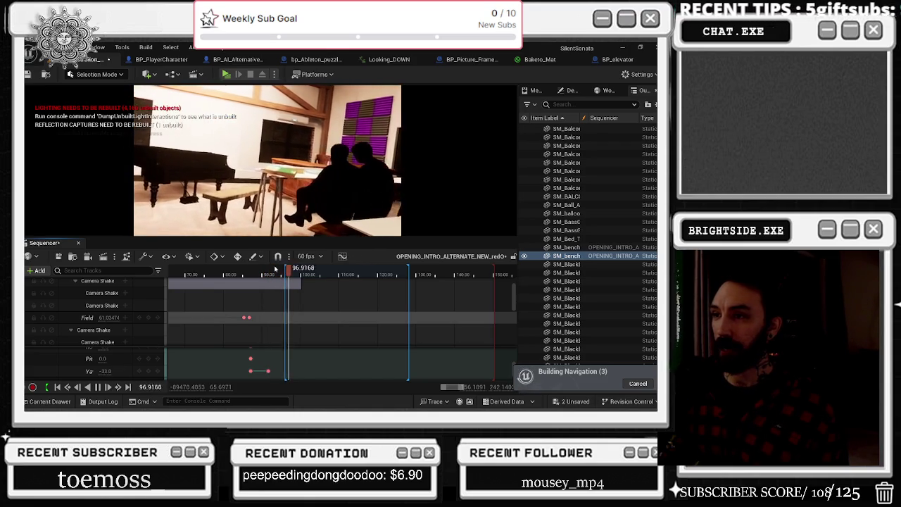
{"action": "key", "text": "space"}
{"action": "left_click_drag", "start_coordinate": [292, 273], "coordinate": [287, 274]}
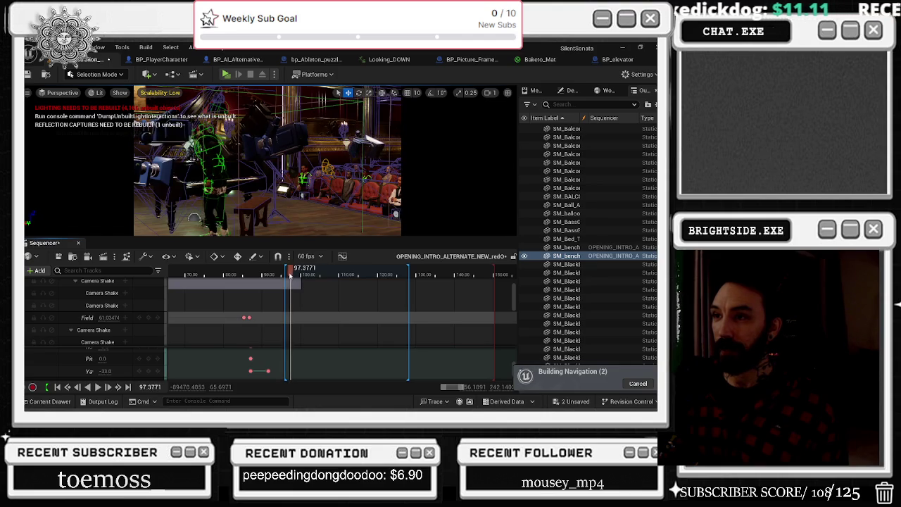
{"action": "left_click_drag", "start_coordinate": [289, 275], "coordinate": [279, 275]}
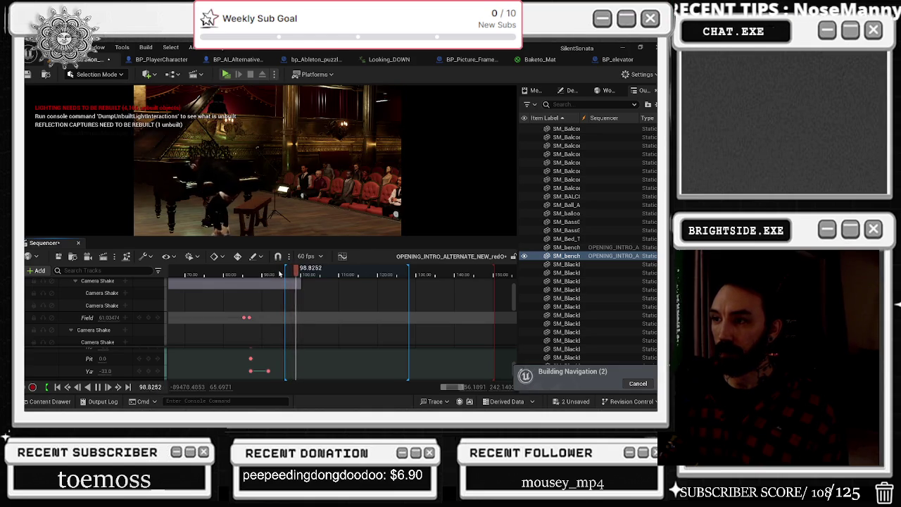
{"action": "left_click", "coordinate": [279, 274]}
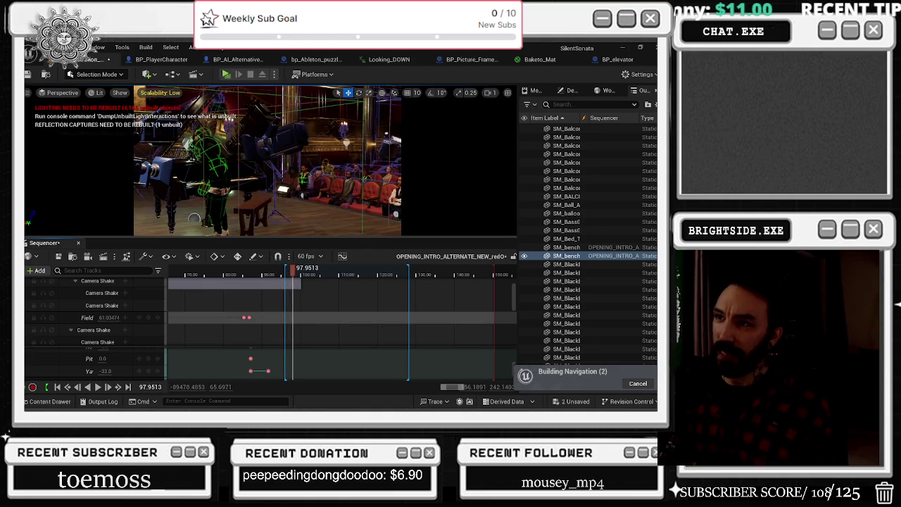
{"action": "scroll", "coordinate": [297, 310], "scroll_direction": "up", "scroll_amount": 2}
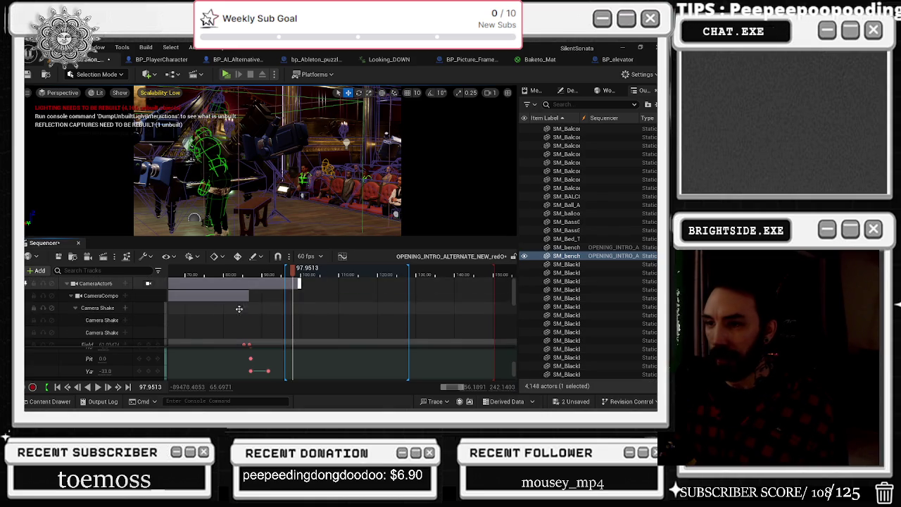
{"action": "scroll", "coordinate": [273, 310], "scroll_direction": "down", "scroll_amount": 5}
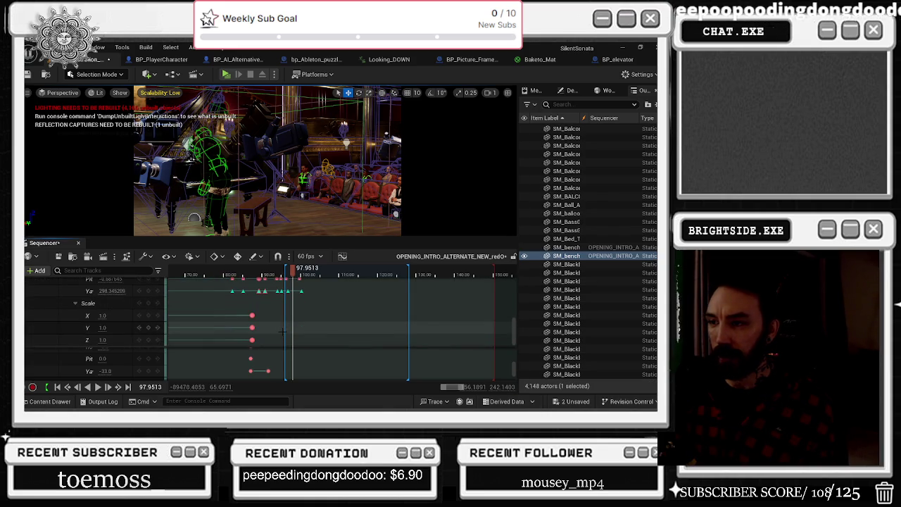
{"action": "scroll", "coordinate": [107, 308], "scroll_direction": "up", "scroll_amount": 5}
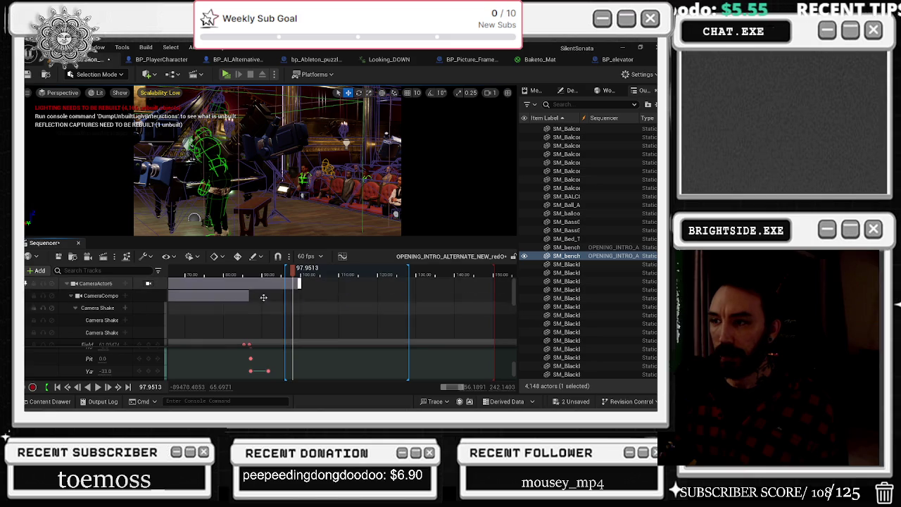
{"action": "scroll", "coordinate": [211, 296], "scroll_direction": "down", "scroll_amount": 2}
{"action": "scroll", "coordinate": [295, 276], "scroll_direction": "up", "scroll_amount": 3}
{"action": "mouse_move", "coordinate": [295, 276]}
{"action": "left_mouse_down"}
{"action": "mouse_move", "coordinate": [271, 276]}
{"action": "mouse_move", "coordinate": [287, 279]}
{"action": "left_mouse_up"}
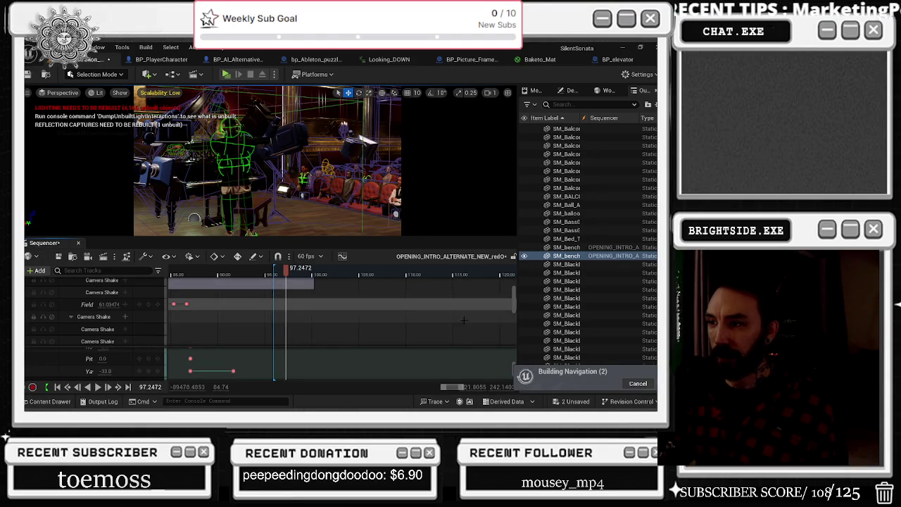
{"action": "scroll", "coordinate": [288, 316], "scroll_direction": "down", "scroll_amount": 5}
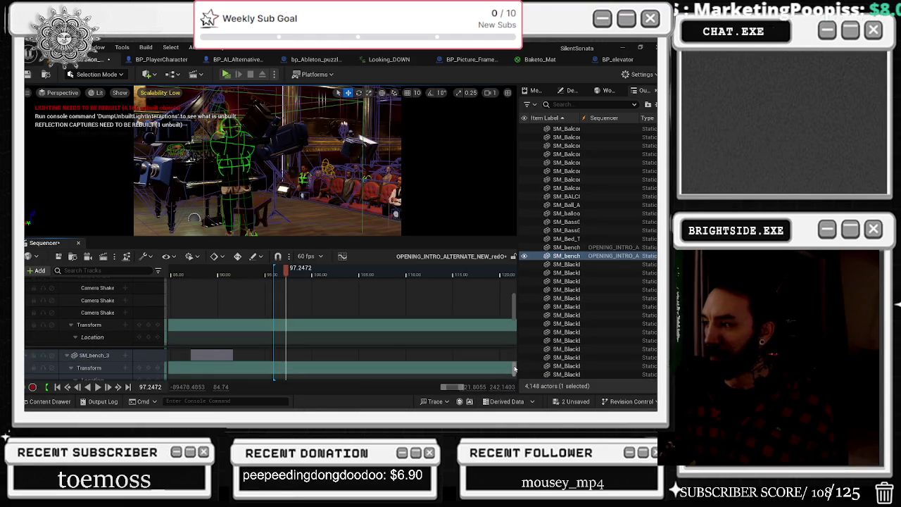
{"action": "scroll", "coordinate": [289, 359], "scroll_direction": "down", "scroll_amount": 3}
{"action": "scroll", "coordinate": [289, 359], "scroll_direction": "up", "scroll_amount": 3}
{"action": "scroll", "coordinate": [289, 359], "scroll_direction": "up", "scroll_amount": 1}
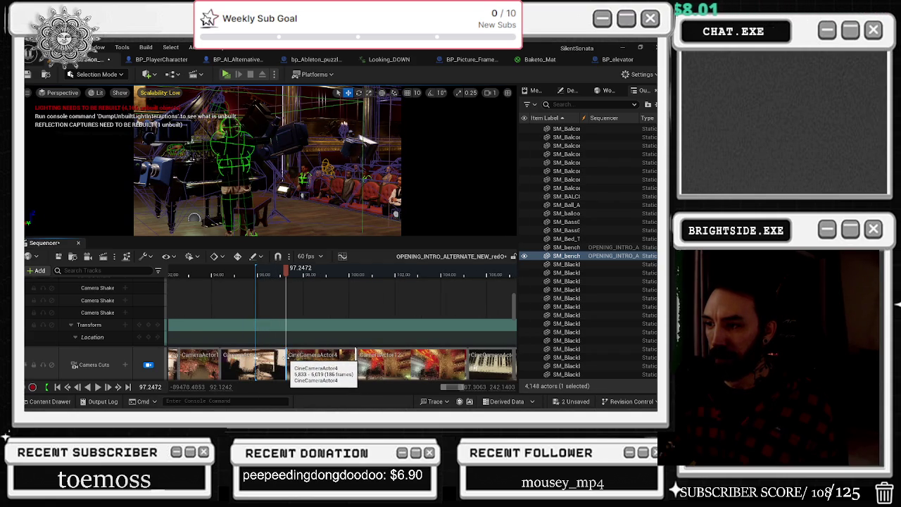
{"action": "left_click", "coordinate": [288, 359]}
{"action": "left_click_drag", "start_coordinate": [231, 275], "coordinate": [180, 280]}
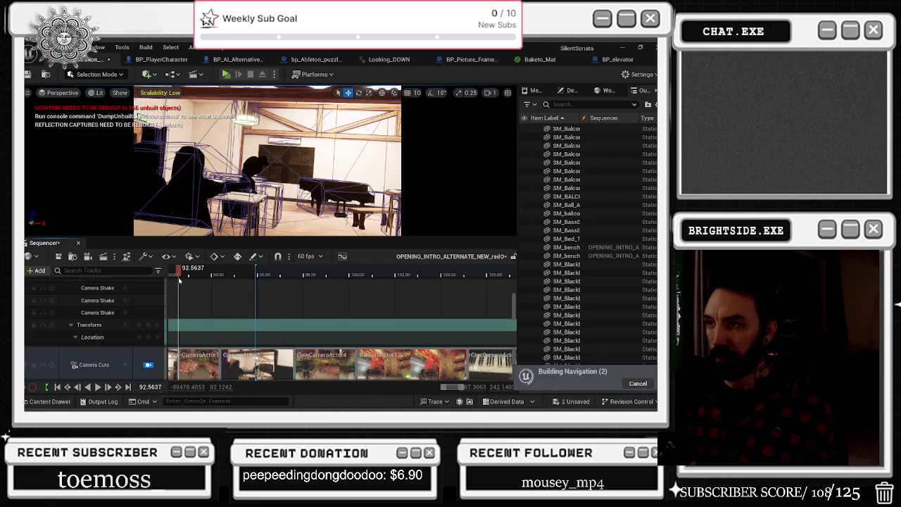
{"action": "key", "text": "space"}
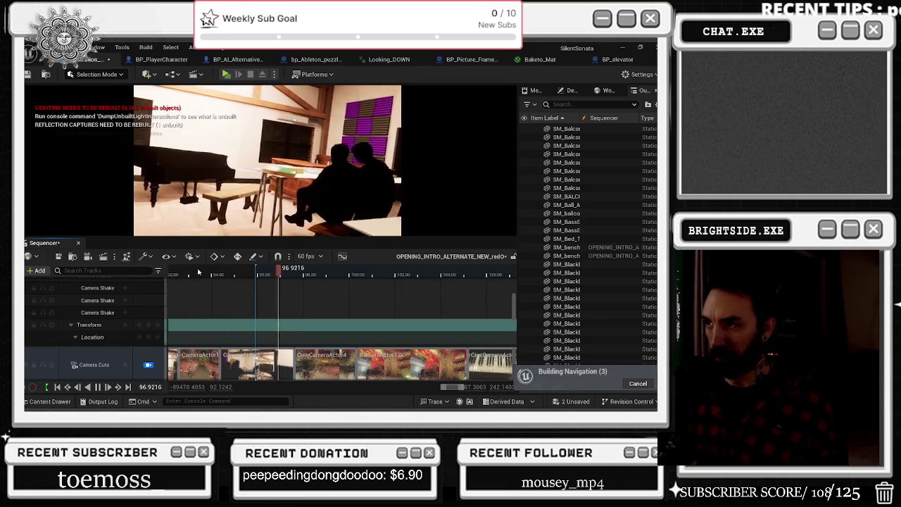
{"action": "key", "text": "space"}
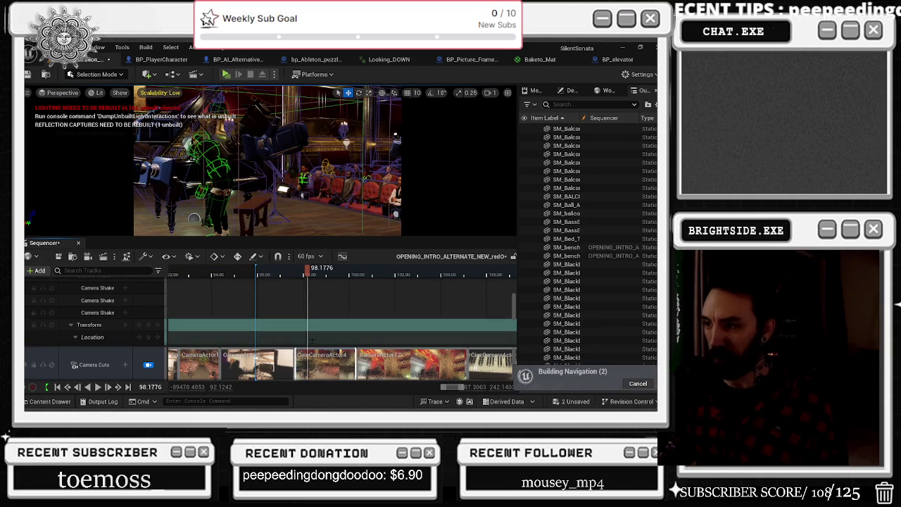
{"action": "scroll", "coordinate": [226, 326], "scroll_direction": "up", "scroll_amount": 2}
{"action": "scroll", "coordinate": [282, 323], "scroll_direction": "down", "scroll_amount": 2}
{"action": "scroll", "coordinate": [307, 320], "scroll_direction": "down", "scroll_amount": 3}
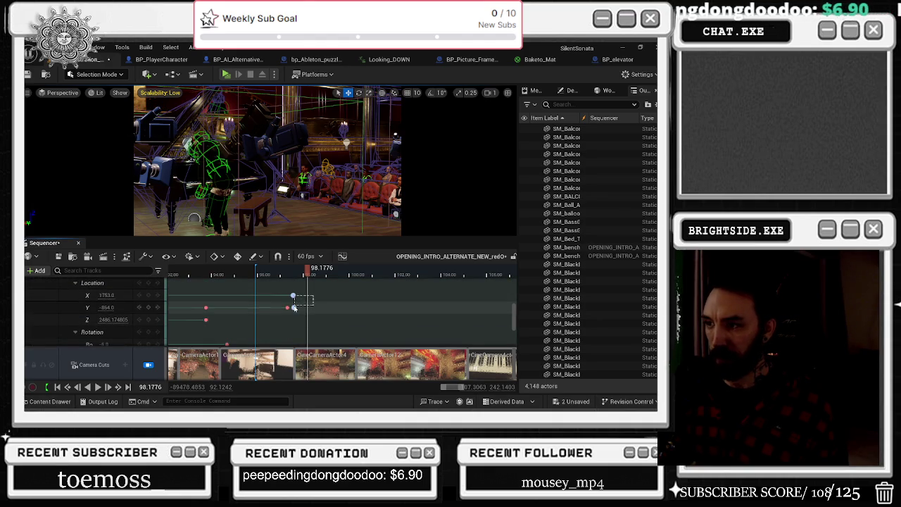
Shift the camera's final Location X and Y keys to about 100 and play back the retimed move.
{"action": "left_click_drag", "start_coordinate": [294, 308], "coordinate": [355, 308]}
{"action": "left_click", "coordinate": [239, 276]}
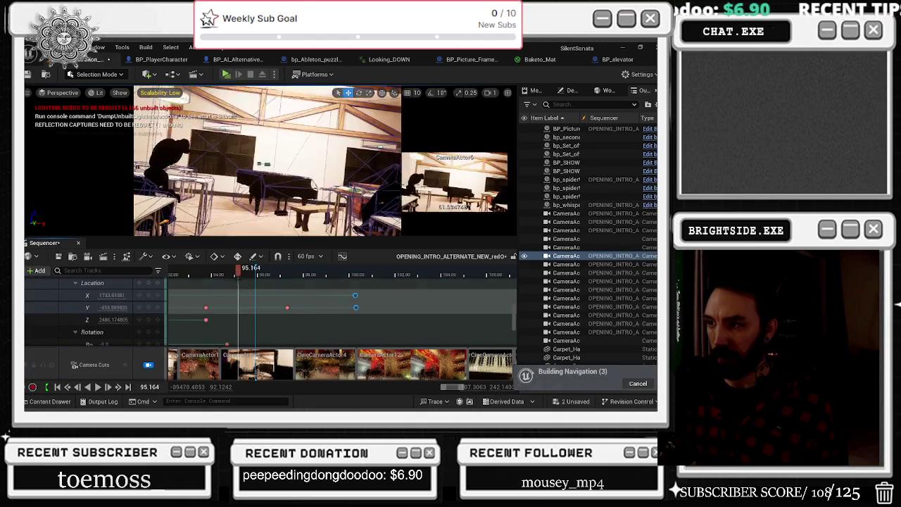
{"action": "key", "text": "space"}
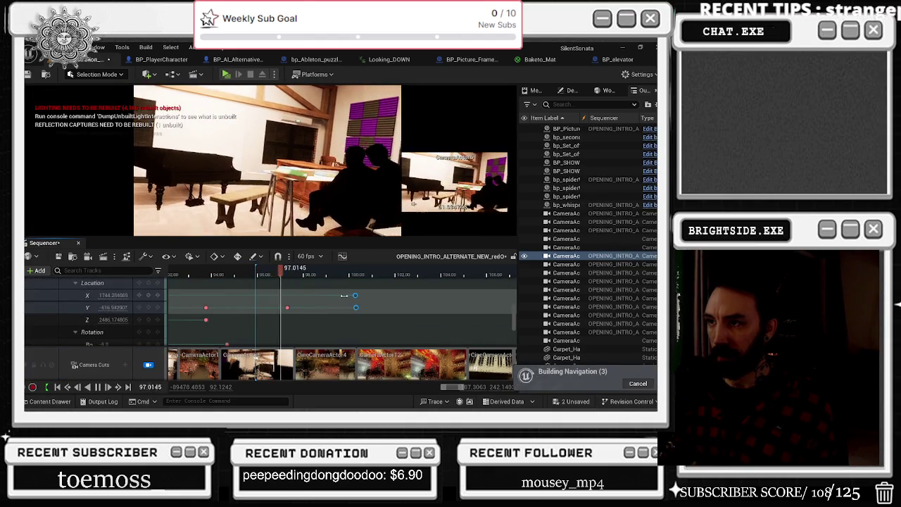
{"action": "key", "text": "space"}
{"action": "left_click_drag", "start_coordinate": [294, 273], "coordinate": [295, 274]}
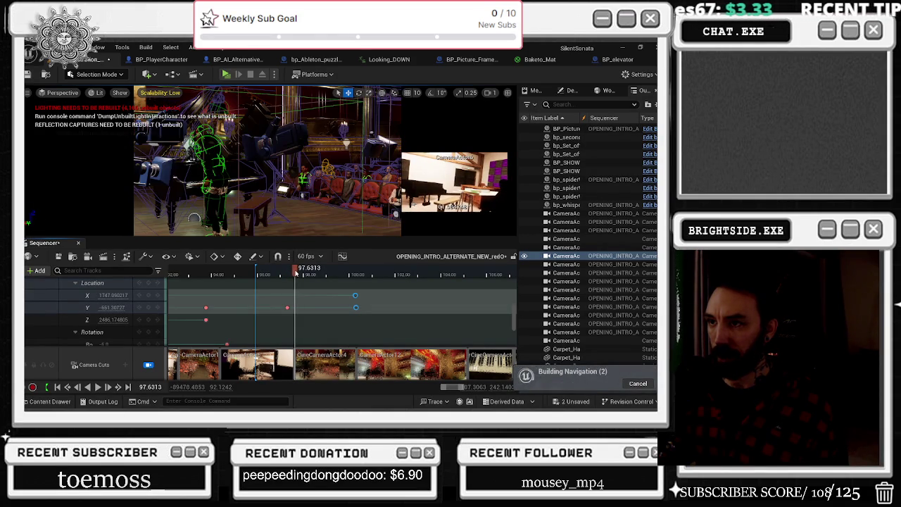
{"action": "left_click_drag", "start_coordinate": [295, 273], "coordinate": [294, 274]}
{"action": "left_click", "coordinate": [181, 190]}
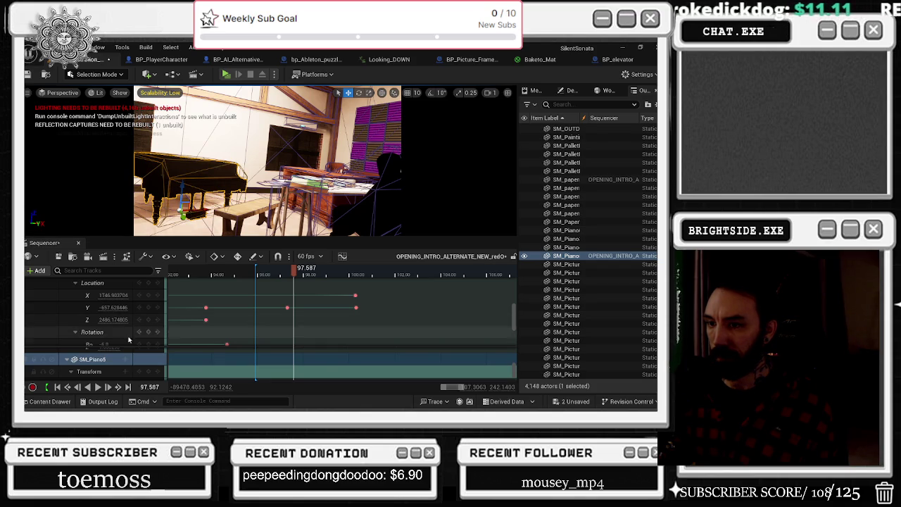
Slide the piano sideways and compare the piano room and concert hall shots.
{"action": "left_click_drag", "start_coordinate": [202, 212], "coordinate": [219, 210]}
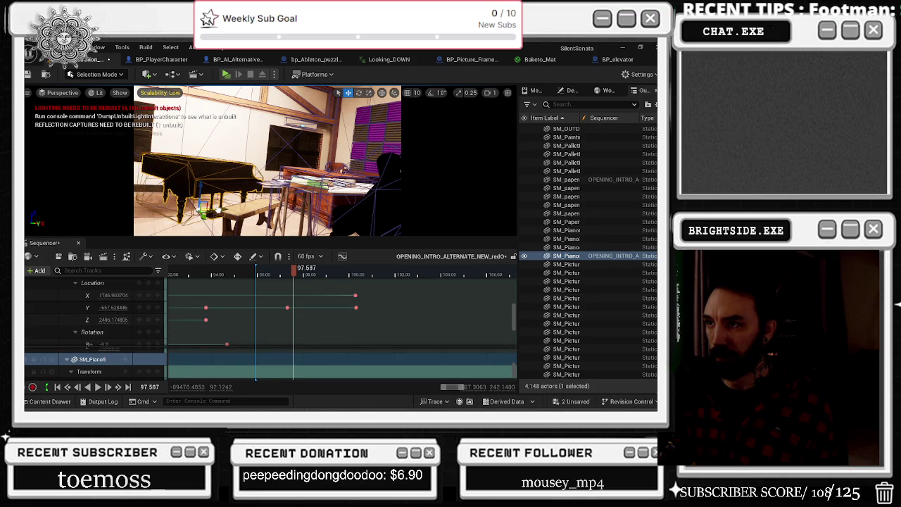
{"action": "left_click_drag", "start_coordinate": [293, 271], "coordinate": [294, 272]}
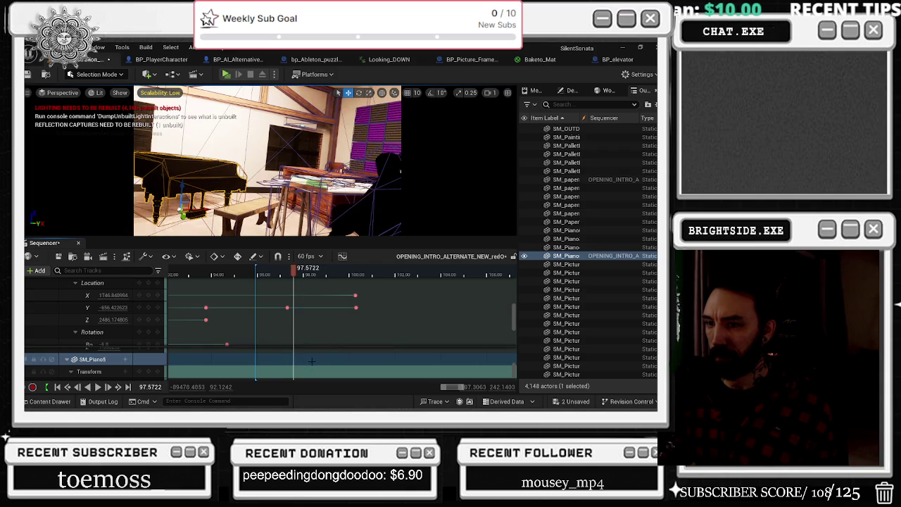
{"action": "scroll", "coordinate": [293, 326], "scroll_direction": "down", "scroll_amount": 1}
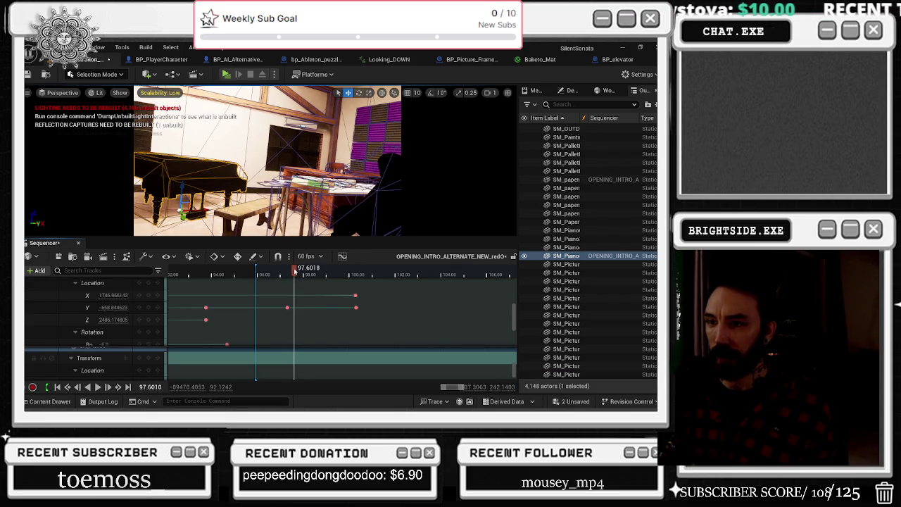
{"action": "left_click_drag", "start_coordinate": [295, 271], "coordinate": [295, 271]}
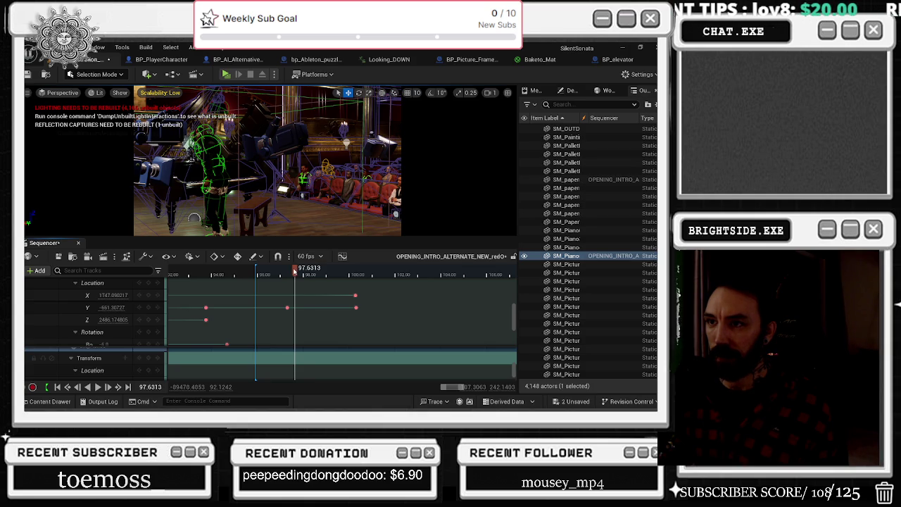
{"action": "left_click_drag", "start_coordinate": [295, 272], "coordinate": [293, 272]}
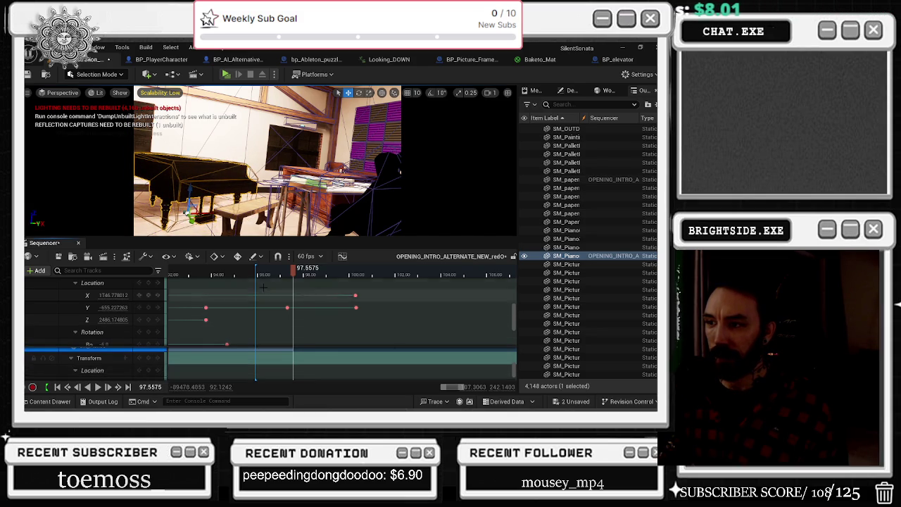
{"action": "mouse_move", "coordinate": [294, 275]}
{"action": "left_mouse_down"}
{"action": "mouse_move", "coordinate": [303, 275]}
{"action": "mouse_move", "coordinate": [209, 275]}
{"action": "mouse_move", "coordinate": [295, 273]}
{"action": "left_mouse_up"}
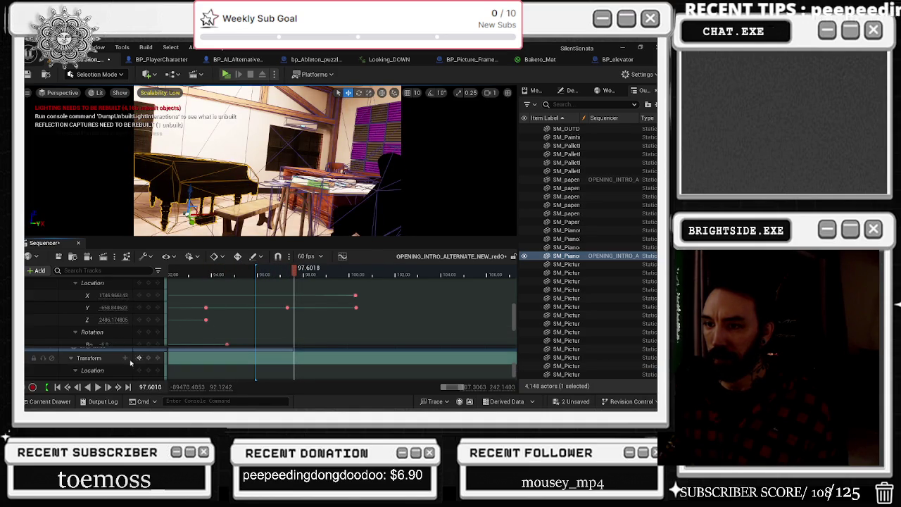
{"action": "scroll", "coordinate": [128, 358], "scroll_direction": "down", "scroll_amount": 1}
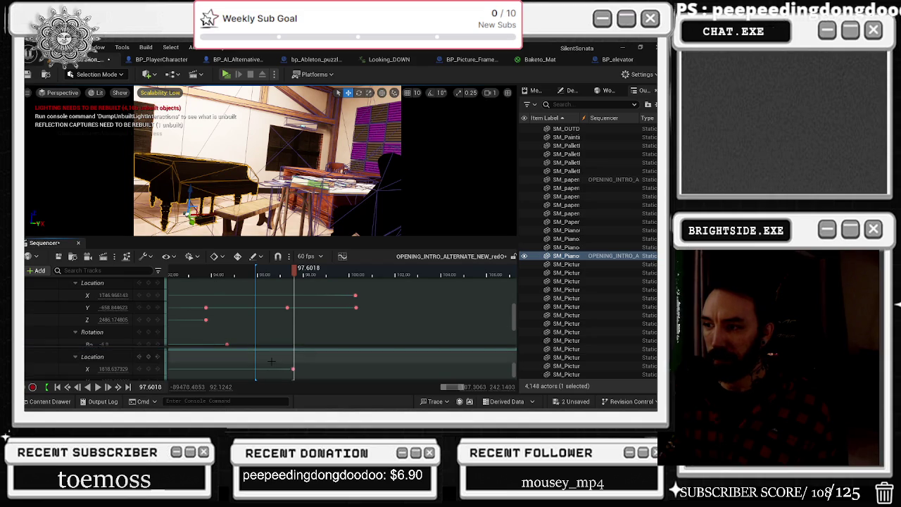
{"action": "left_click_drag", "start_coordinate": [294, 368], "coordinate": [293, 368]}
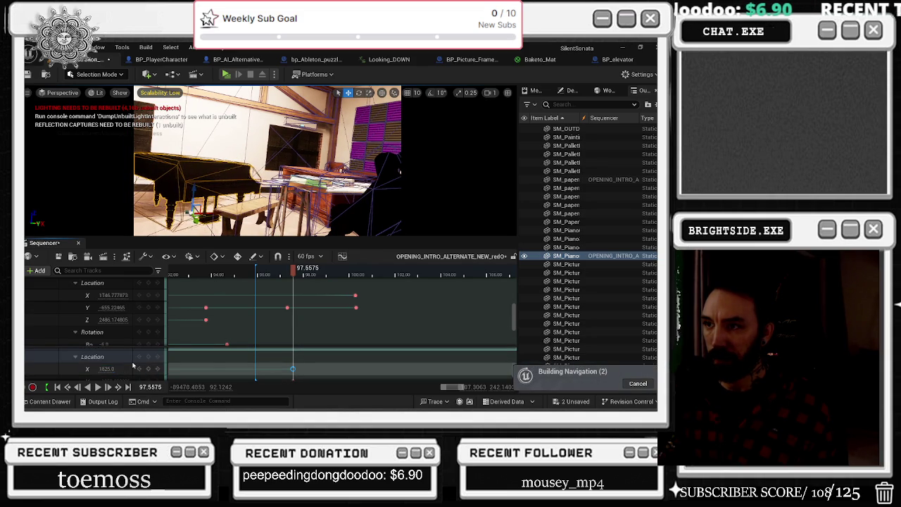
At about 97.16, key the piano's Location X near 1827.
{"action": "left_click_drag", "start_coordinate": [290, 279], "coordinate": [294, 277]}
{"action": "left_click_drag", "start_coordinate": [107, 369], "coordinate": [109, 369]}
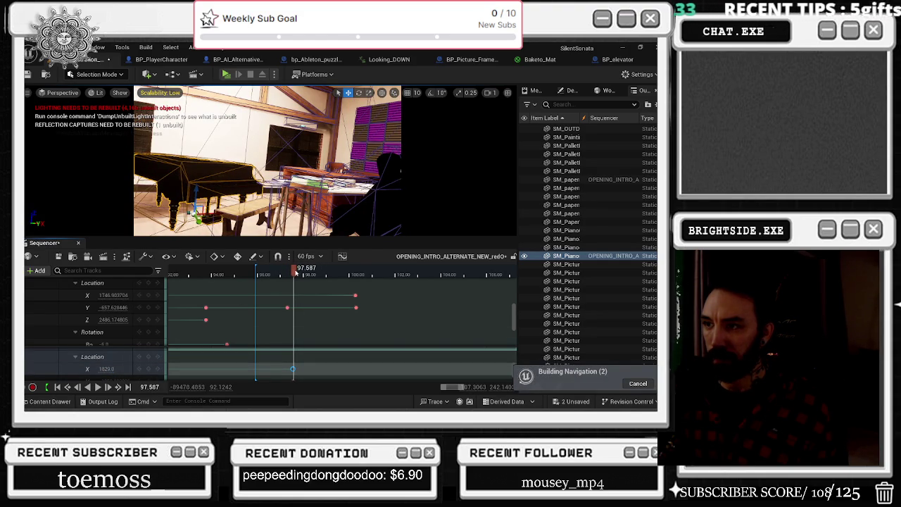
{"action": "left_click_drag", "start_coordinate": [294, 275], "coordinate": [295, 275]}
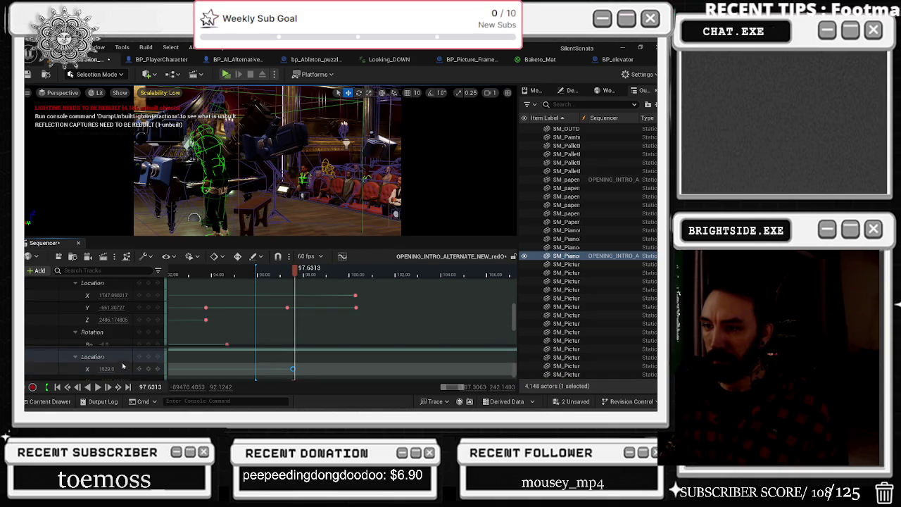
{"action": "scroll", "coordinate": [121, 365], "scroll_direction": "down", "scroll_amount": 1}
{"action": "scroll", "coordinate": [121, 365], "scroll_direction": "up", "scroll_amount": 1}
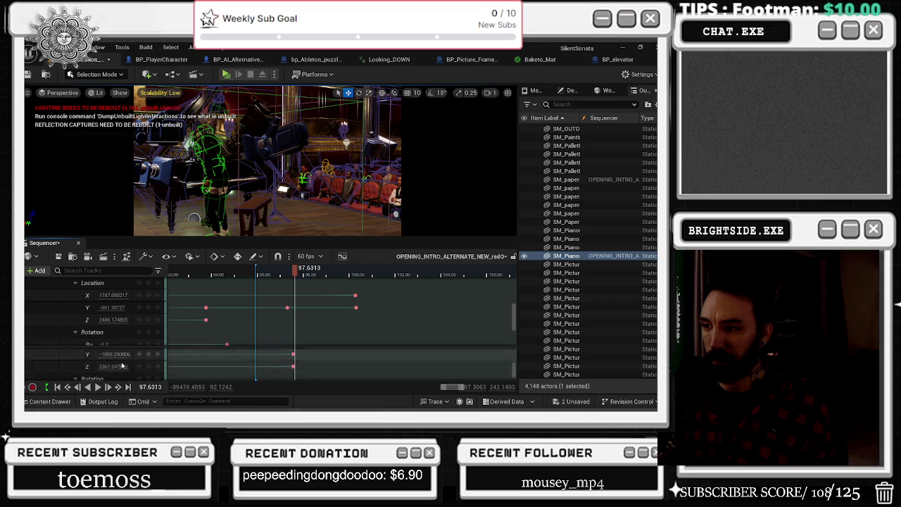
Undo an accidental yaw change and key a slight negative roll on the piano at 97.56 s.
{"action": "left_click", "coordinate": [293, 353]}
{"action": "scroll", "coordinate": [110, 373], "scroll_direction": "down", "scroll_amount": 1}
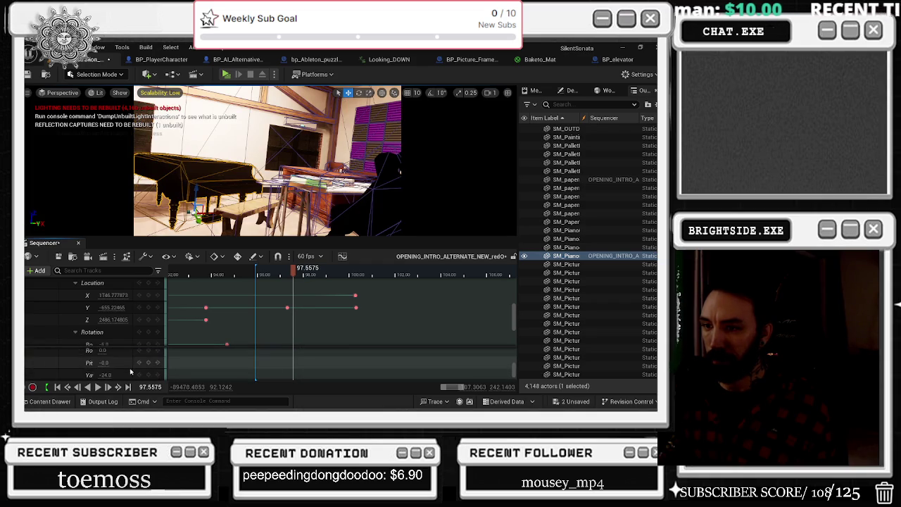
{"action": "left_click_drag", "start_coordinate": [103, 375], "coordinate": [112, 374]}
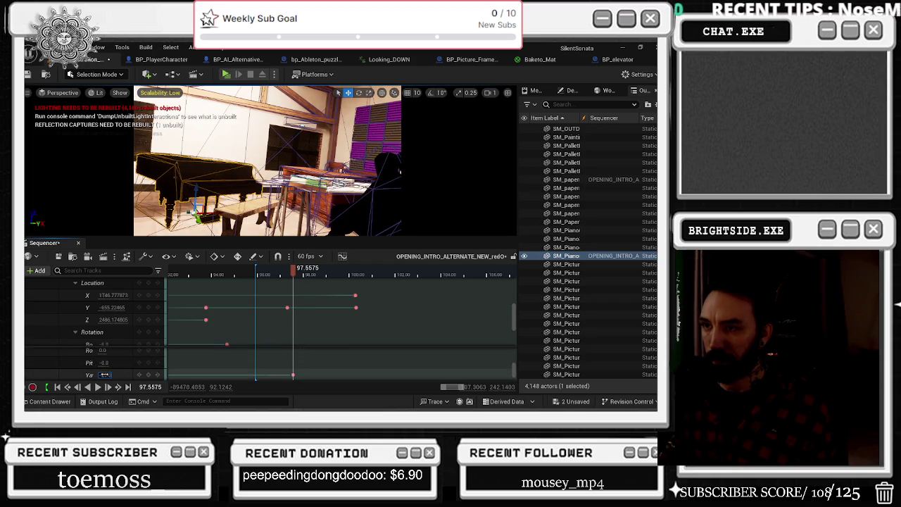
{"action": "key", "text": "ctrl+z"}
{"action": "key", "text": "ctrl+z"}
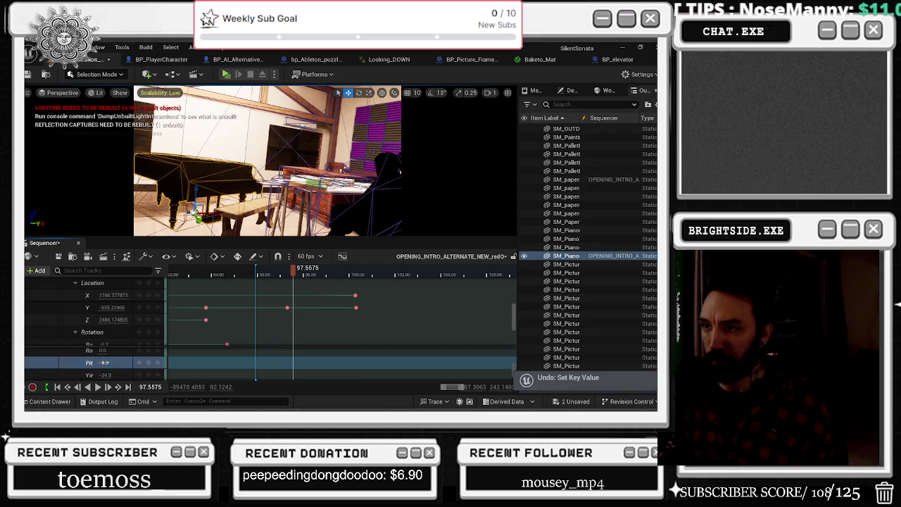
{"action": "scroll", "coordinate": [110, 364], "scroll_direction": "up", "scroll_amount": 1}
{"action": "left_click", "coordinate": [110, 364]}
{"action": "left_click_drag", "start_coordinate": [109, 364], "coordinate": [105, 364]}
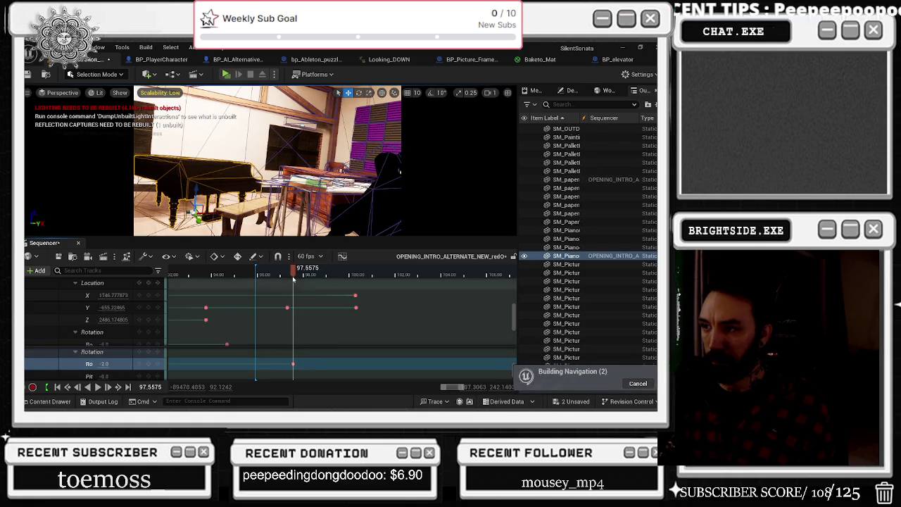
Review the camera move and enter -4 for the piano's roll key at 97.56 s.
{"action": "left_click", "coordinate": [246, 275]}
{"action": "left_click_drag", "start_coordinate": [238, 275], "coordinate": [294, 280]}
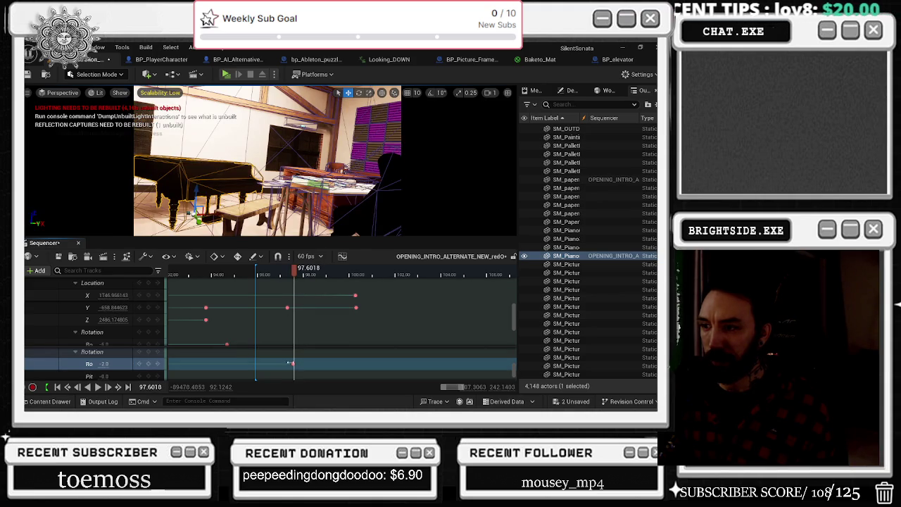
{"action": "left_click", "coordinate": [291, 363]}
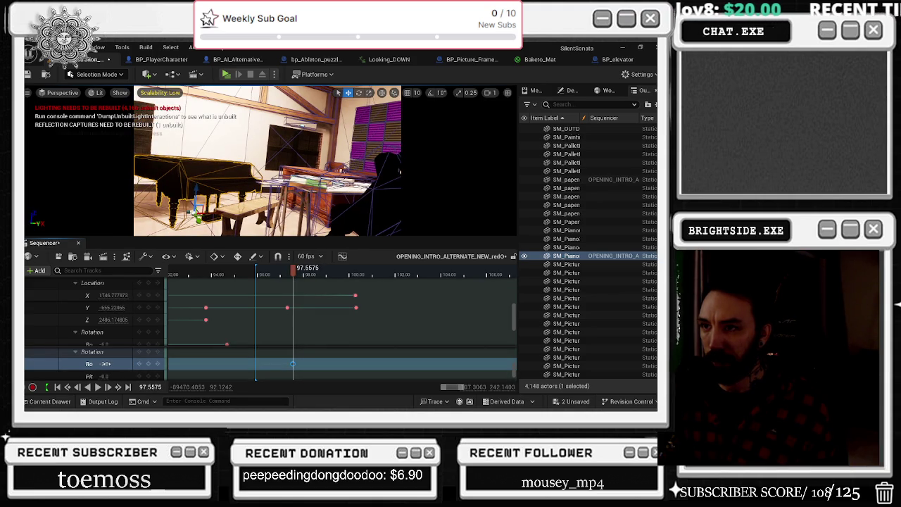
{"action": "type", "text": "-4"}
{"action": "key", "text": "Return"}
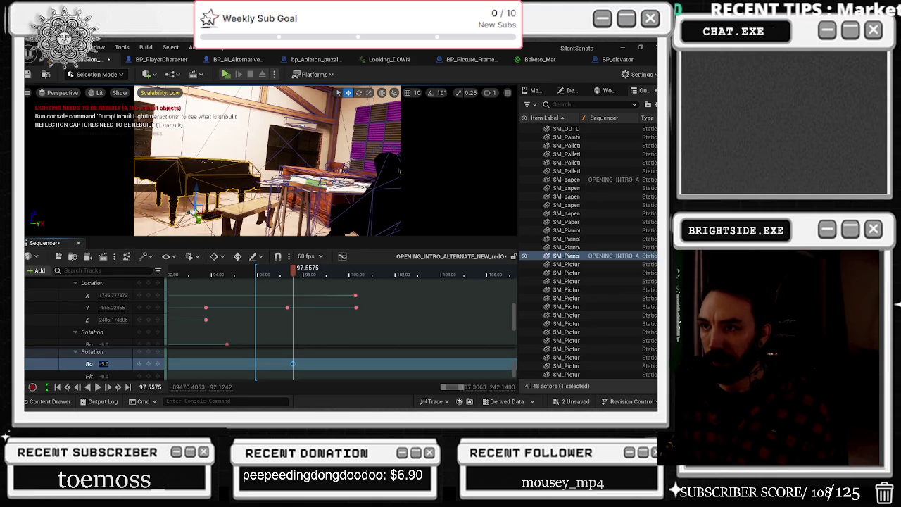
{"action": "left_click", "coordinate": [296, 274]}
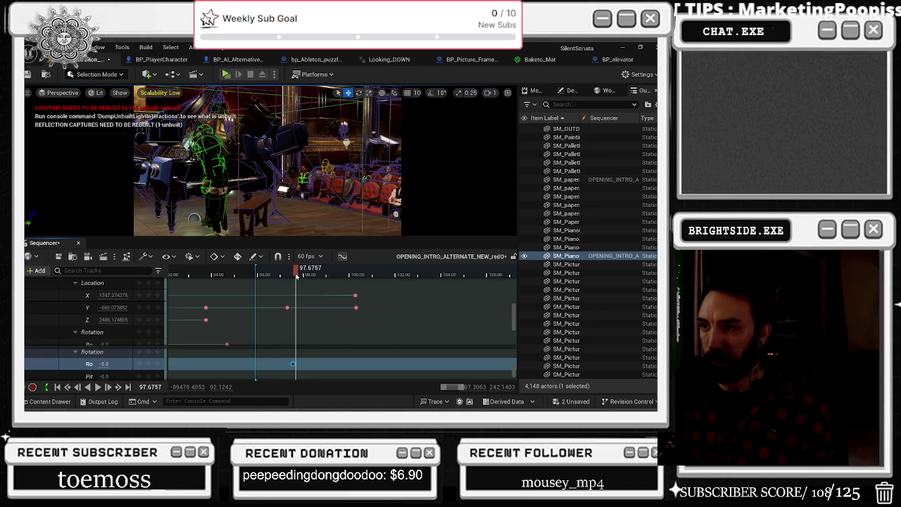
{"action": "left_click_drag", "start_coordinate": [300, 275], "coordinate": [294, 276]}
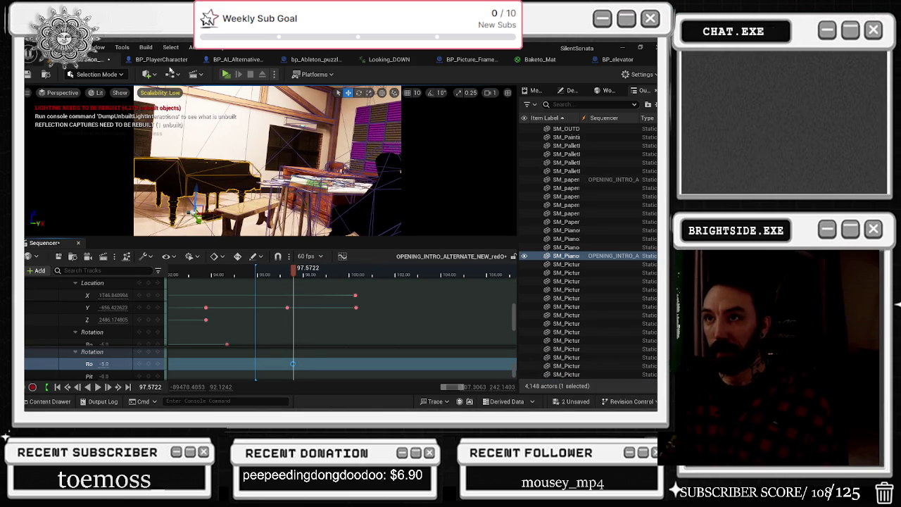
{"action": "left_click", "coordinate": [160, 93]}
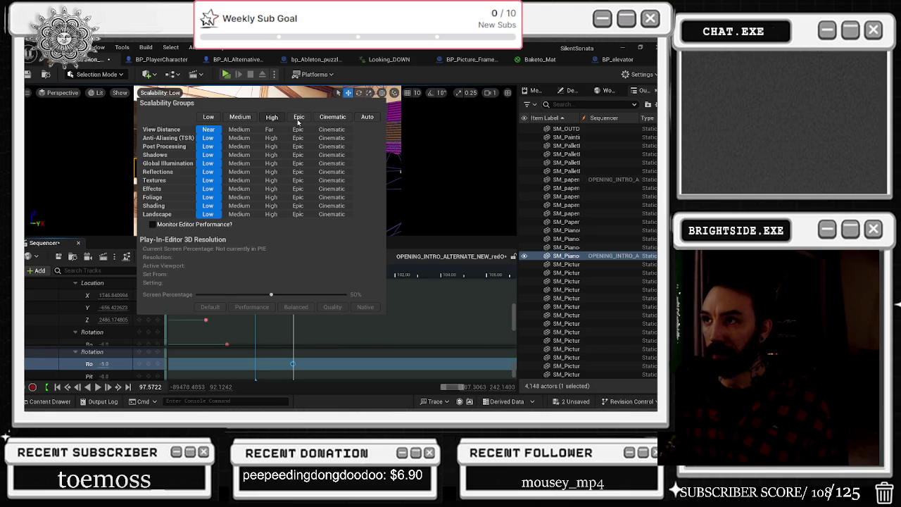
Set viewport quality to High and preview the intro around 95–98 s.
{"action": "left_click", "coordinate": [272, 117]}
{"action": "left_click", "coordinate": [237, 276]}
{"action": "left_click", "coordinate": [238, 276]}
{"action": "key", "text": "space"}
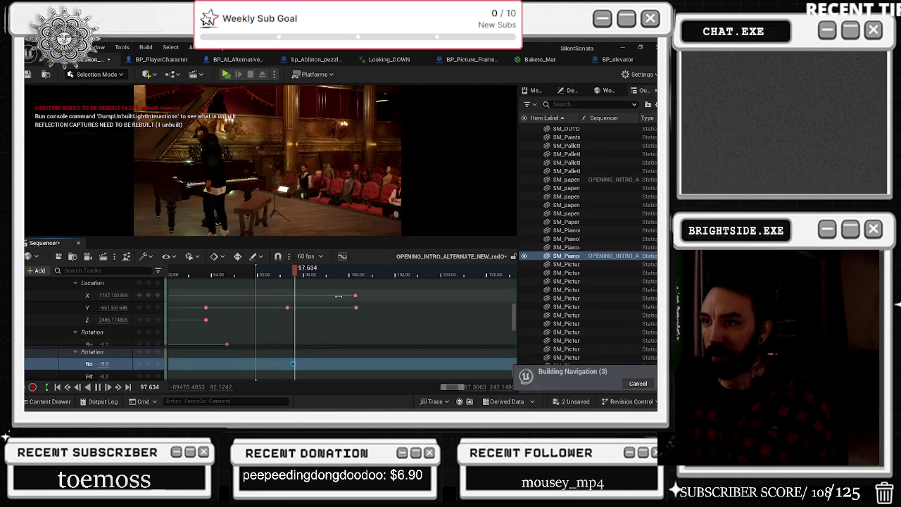
{"action": "left_click", "coordinate": [288, 274]}
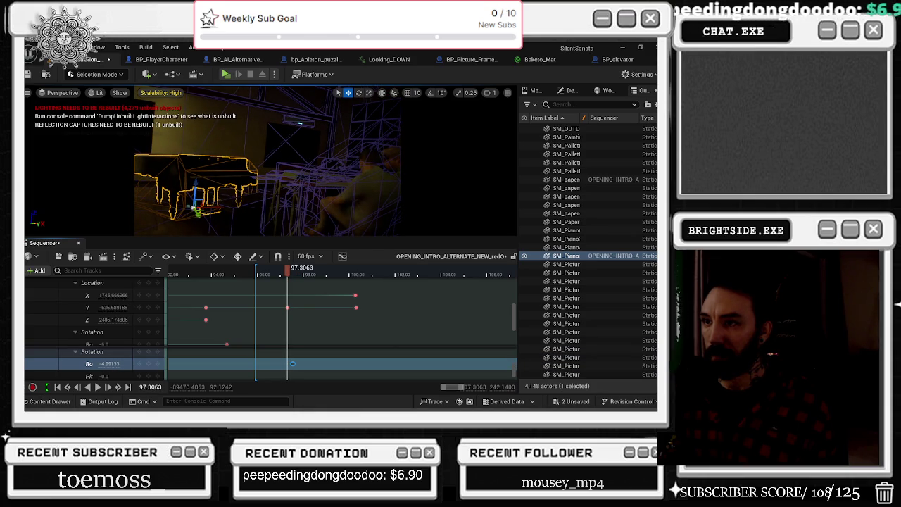
{"action": "key", "text": "period"}
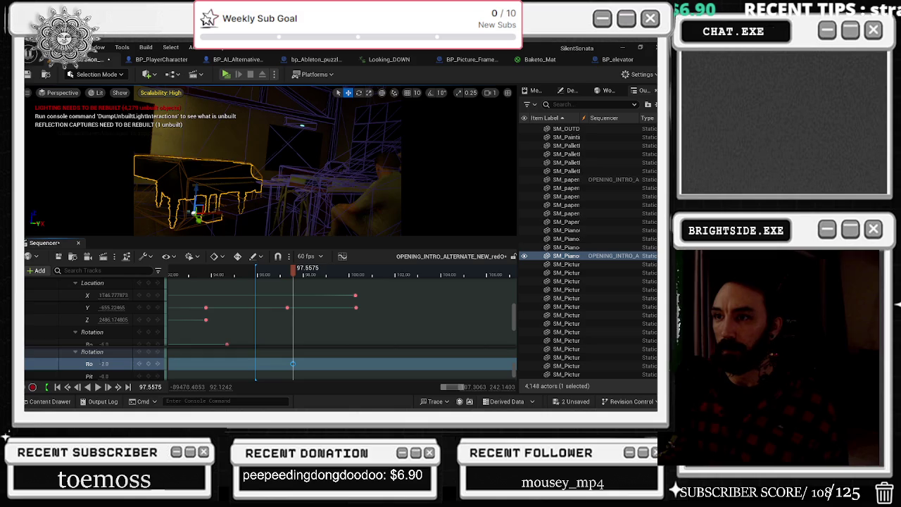
{"action": "left_click_drag", "start_coordinate": [295, 271], "coordinate": [258, 280]}
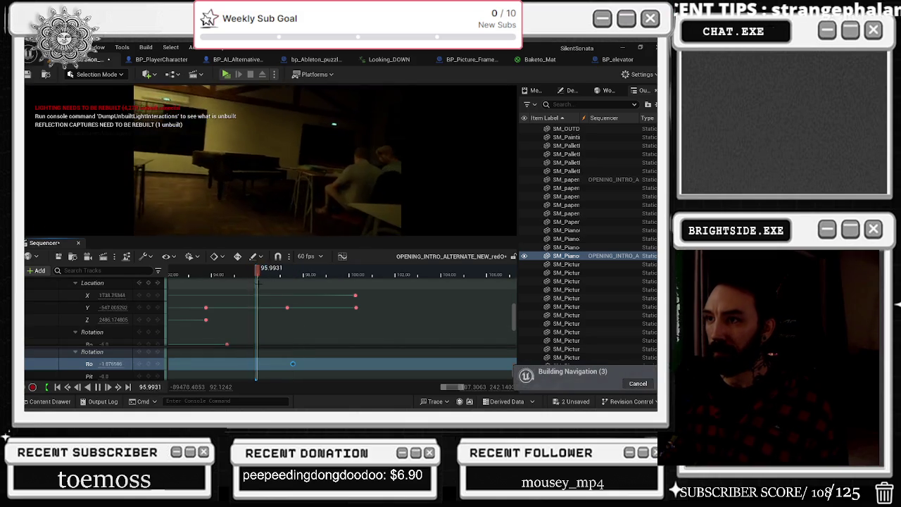
{"action": "key", "text": "space"}
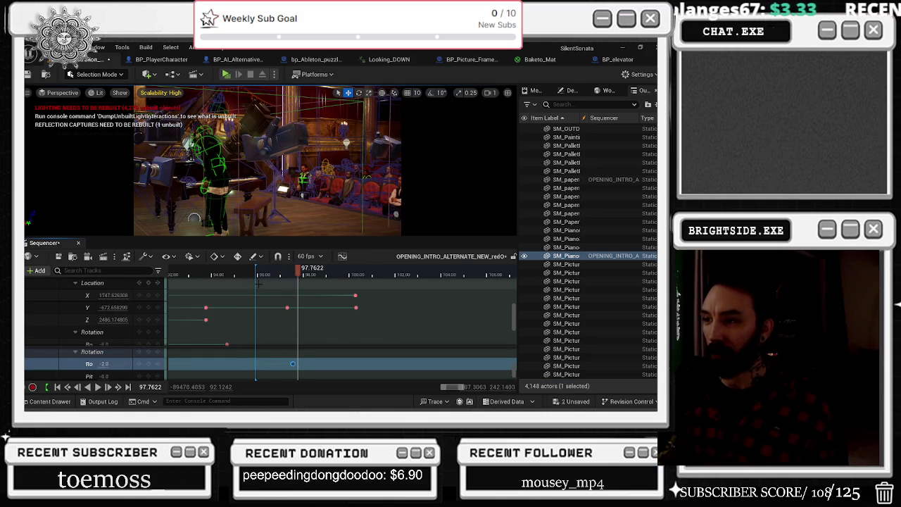
{"action": "left_click", "coordinate": [190, 273]}
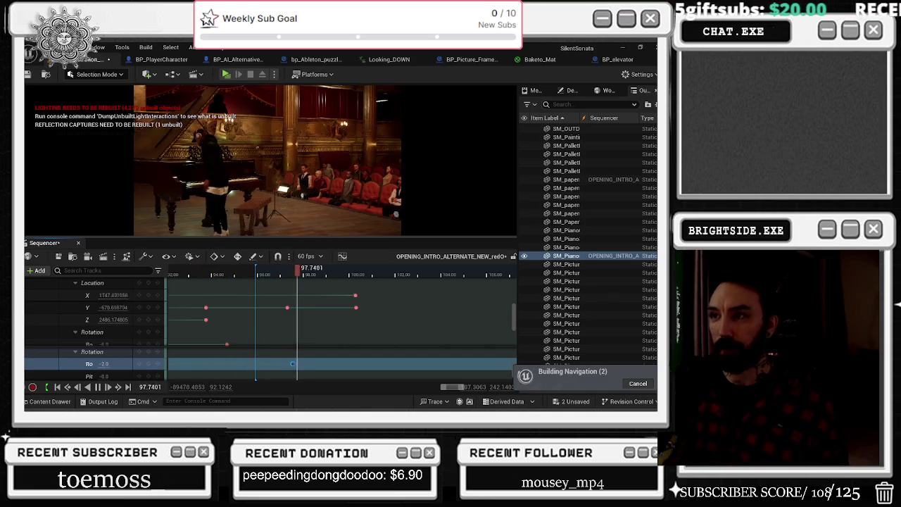
{"action": "mouse_move", "coordinate": [306, 272]}
{"action": "left_mouse_down"}
{"action": "mouse_move", "coordinate": [290, 276]}
{"action": "mouse_move", "coordinate": [300, 275]}
{"action": "left_mouse_up"}
Switch the viewport to Unlit rendering and select the bench at 97.53 s.
{"action": "key", "text": "alt+3"}
{"action": "left_click", "coordinate": [241, 206]}
{"action": "left_click", "coordinate": [243, 213]}
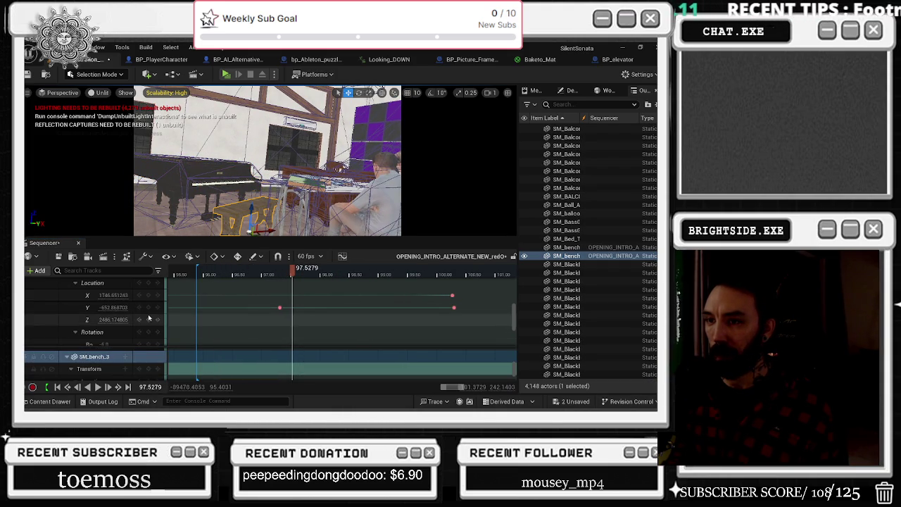
Collapse the camera's transform tracks to reveal SM_bench_3 in Sequencer.
{"action": "scroll", "coordinate": [75, 314], "scroll_direction": "up", "scroll_amount": 3}
{"action": "left_click", "coordinate": [75, 315]}
{"action": "scroll", "coordinate": [71, 310], "scroll_direction": "up", "scroll_amount": 3}
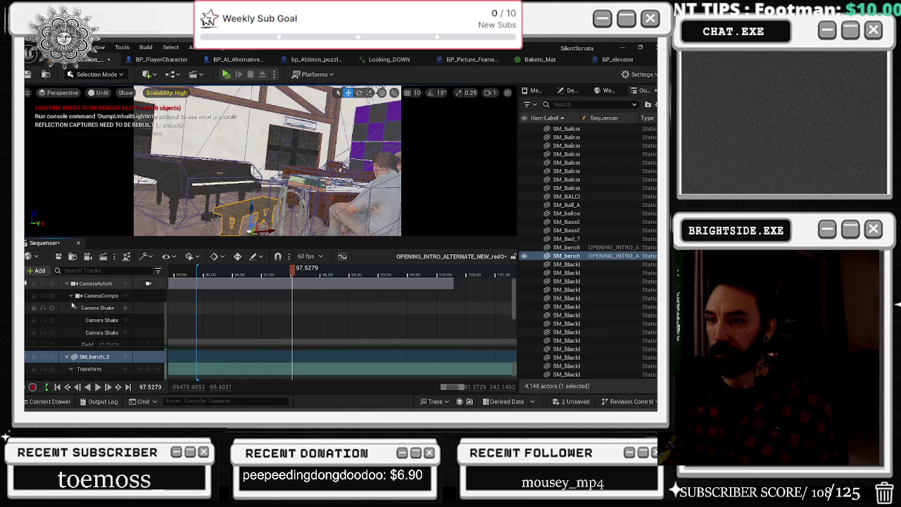
{"action": "left_click", "coordinate": [66, 285]}
At about 97.6 s, key the bench at Y -996, Z about 2375 and yaw -52.
{"action": "left_click_drag", "start_coordinate": [293, 269], "coordinate": [297, 272]}
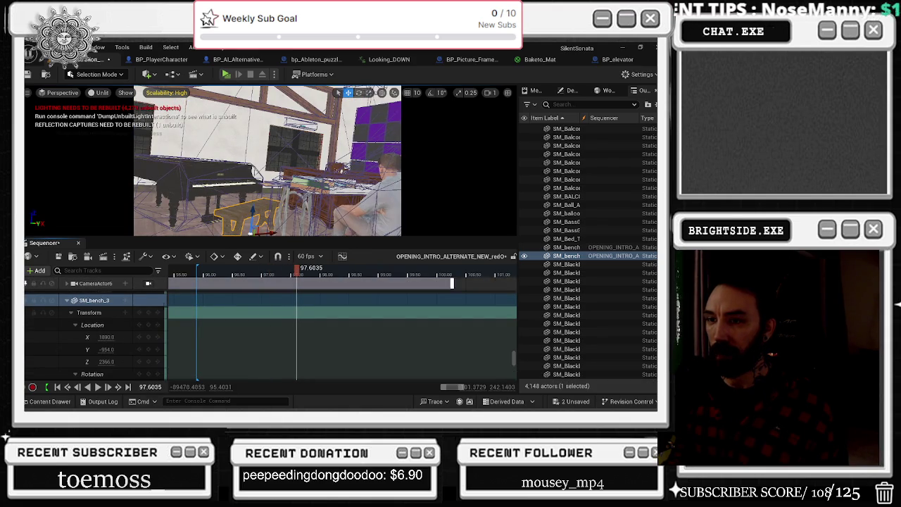
{"action": "key", "text": "Tab"}
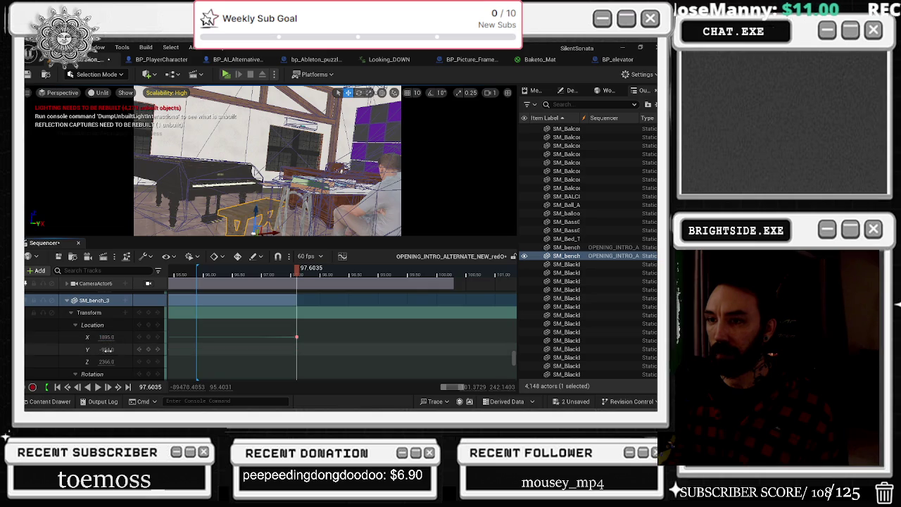
{"action": "type", "text": "-992"}
{"action": "key", "text": "Tab"}
{"action": "type", "text": "2375"}
{"action": "key", "text": "Return"}
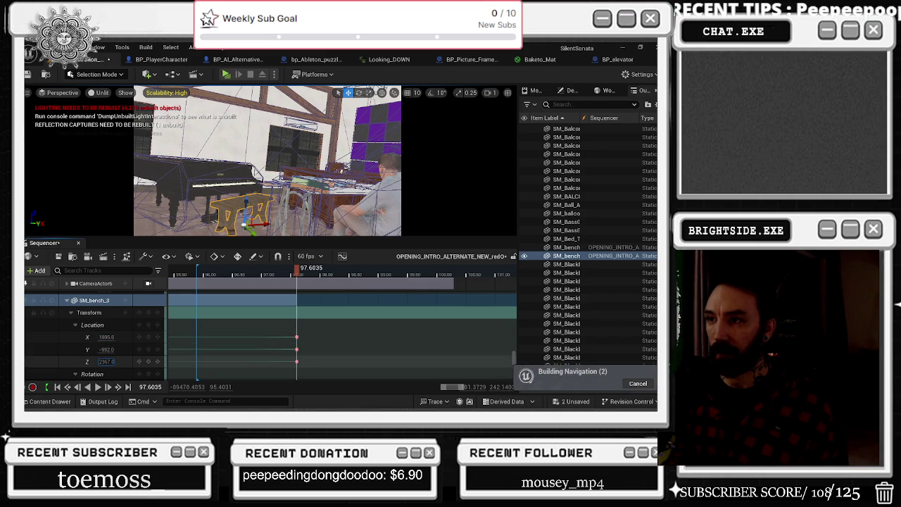
{"action": "left_click_drag", "start_coordinate": [106, 361], "coordinate": [110, 349]}
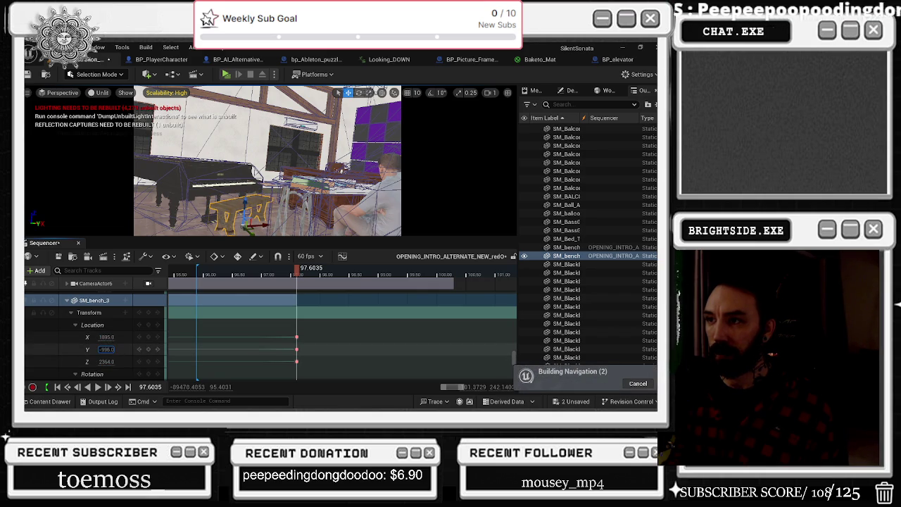
{"action": "type", "text": "-996"}
{"action": "key", "text": "shift+Tab"}
{"action": "key", "text": "Tab"}
{"action": "key", "text": "Tab"}
{"action": "key", "text": "Tab"}
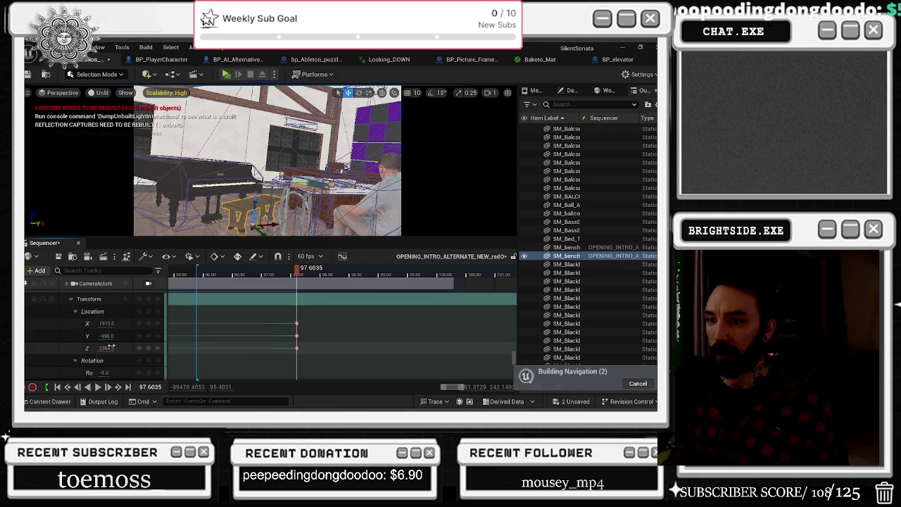
{"action": "type", "text": "-52"}
{"action": "key", "text": "Return"}
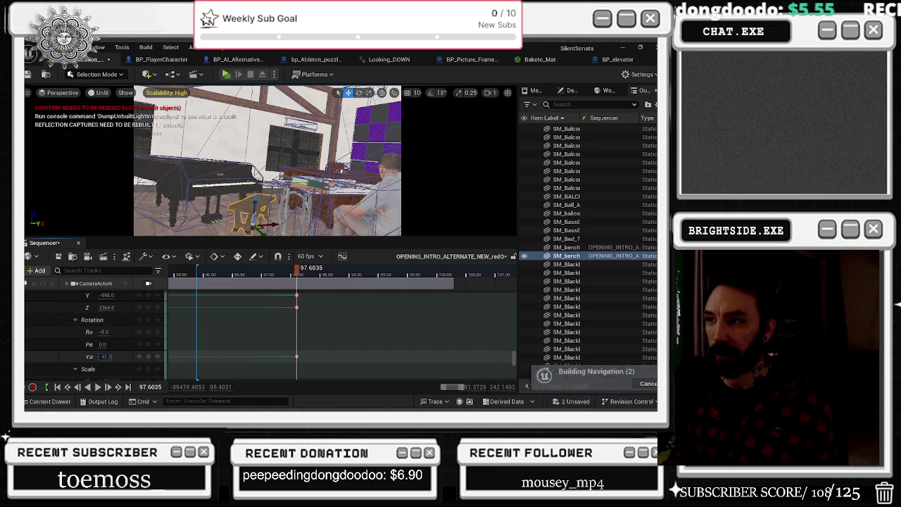
Undo the accidental yaw and roll edits and adjust the bench's pitch value.
{"action": "left_click", "coordinate": [299, 274]}
{"action": "left_click_drag", "start_coordinate": [299, 276], "coordinate": [299, 277]}
{"action": "scroll", "coordinate": [107, 354], "scroll_direction": "down", "scroll_amount": 2}
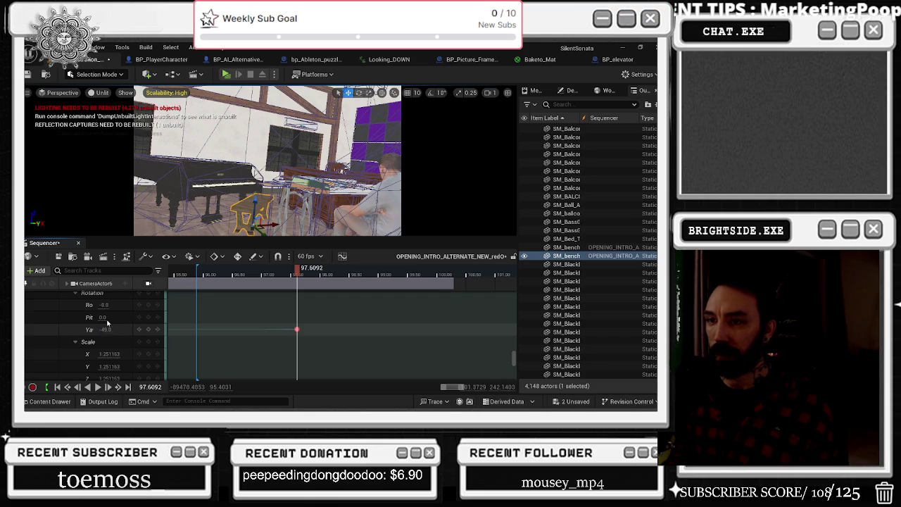
{"action": "key", "text": "ctrl+z"}
{"action": "left_click", "coordinate": [107, 308]}
{"action": "key", "text": "ctrl+z"}
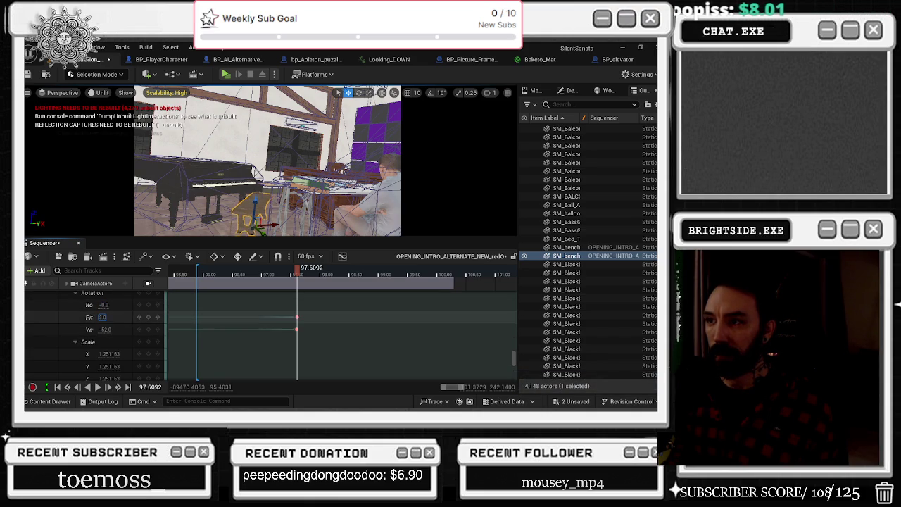
{"action": "key", "text": "ctrl+z"}
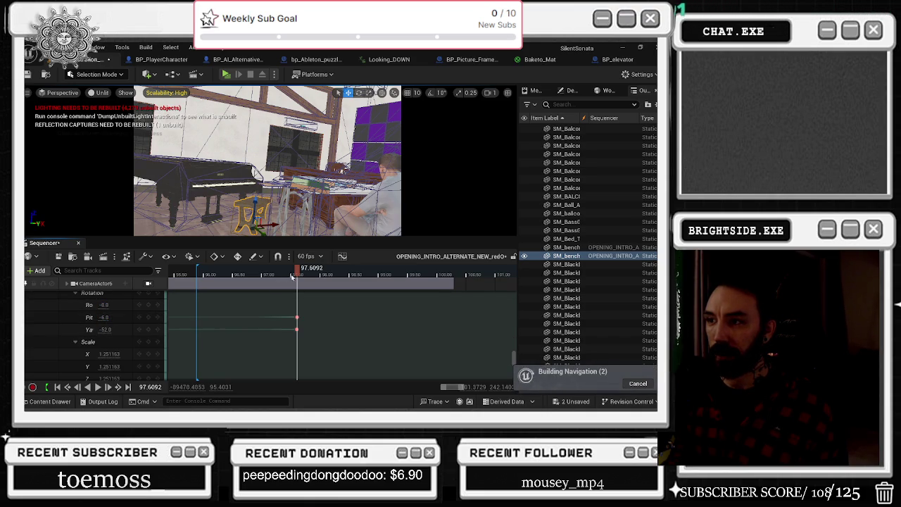
{"action": "left_click", "coordinate": [298, 275]}
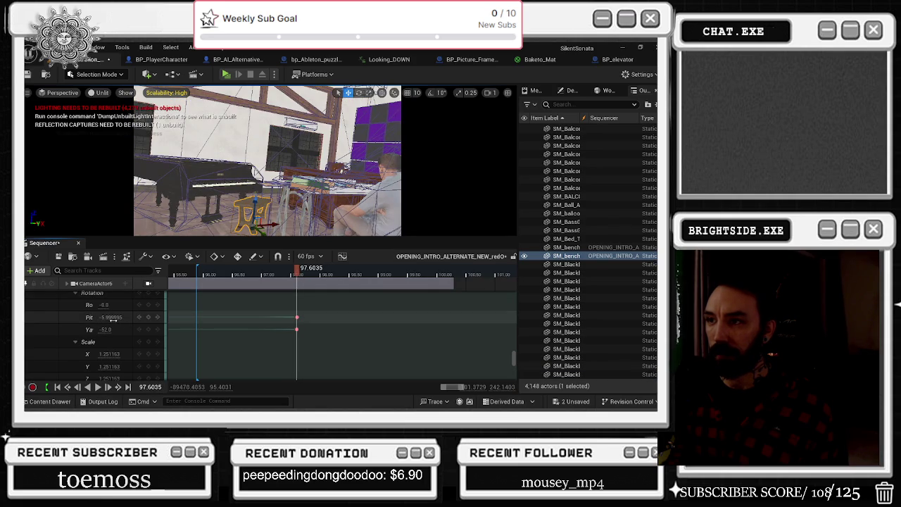
{"action": "left_click_drag", "start_coordinate": [111, 318], "coordinate": [112, 318]}
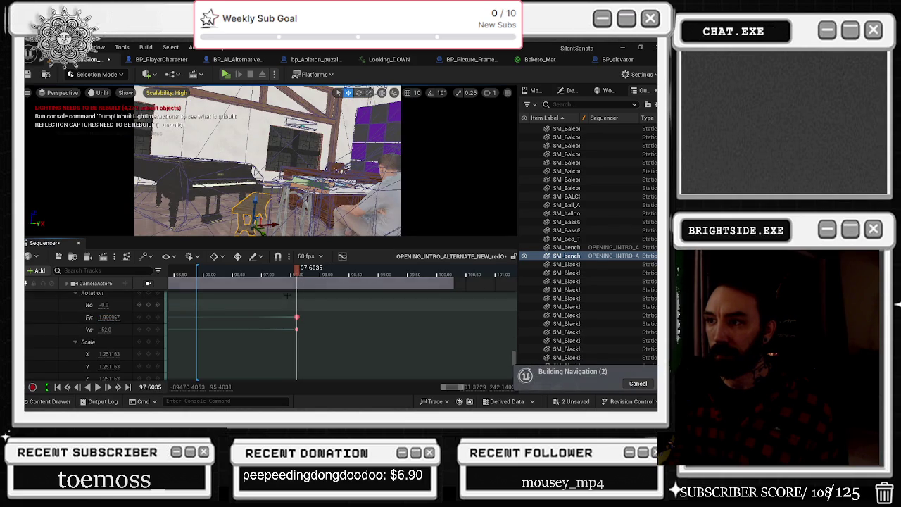
{"action": "left_click", "coordinate": [298, 275]}
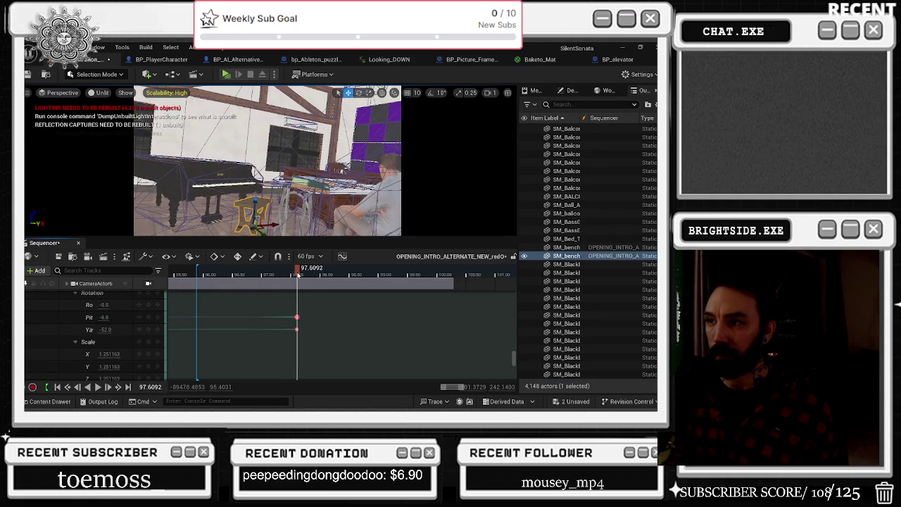
Delete the extra pitch keyframe at 97.6092 so pitch holds at 2.0.
{"action": "scroll", "coordinate": [291, 297], "scroll_direction": "up", "scroll_amount": 5}
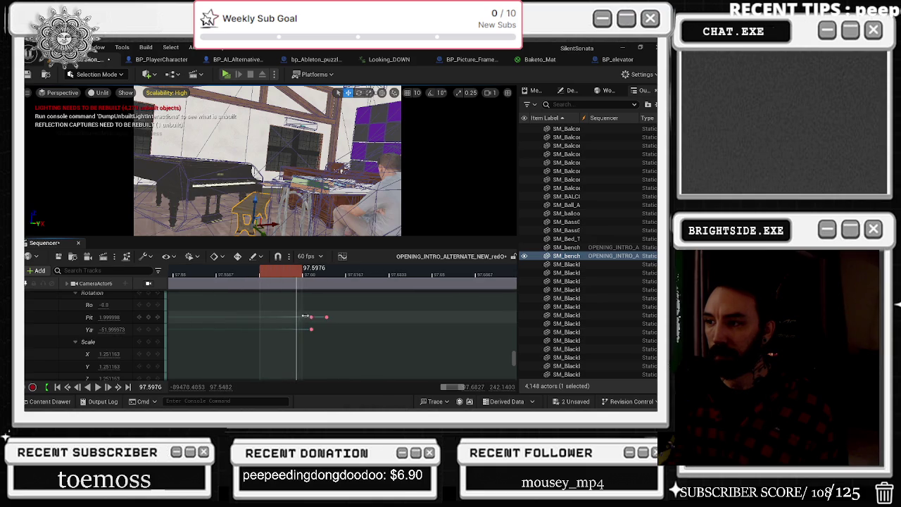
{"action": "left_click", "coordinate": [312, 316]}
{"action": "left_click", "coordinate": [326, 317]}
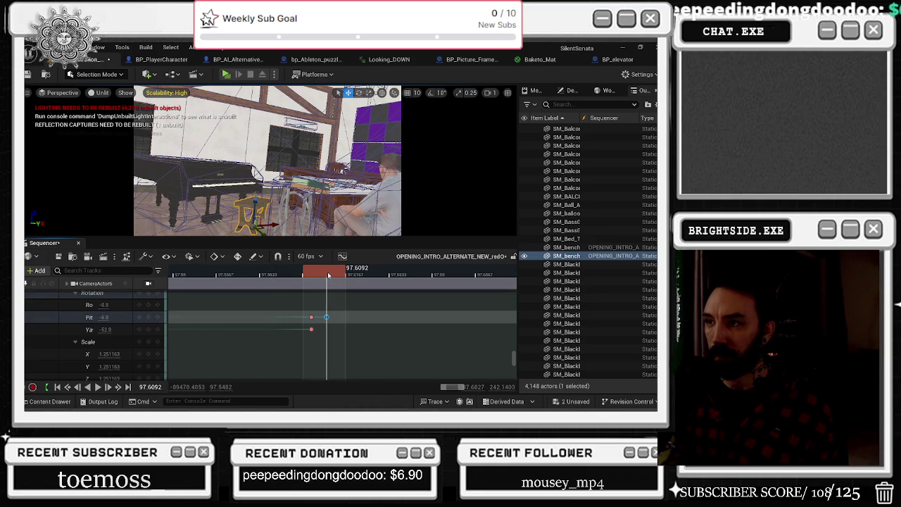
{"action": "left_click_drag", "start_coordinate": [330, 274], "coordinate": [332, 274]}
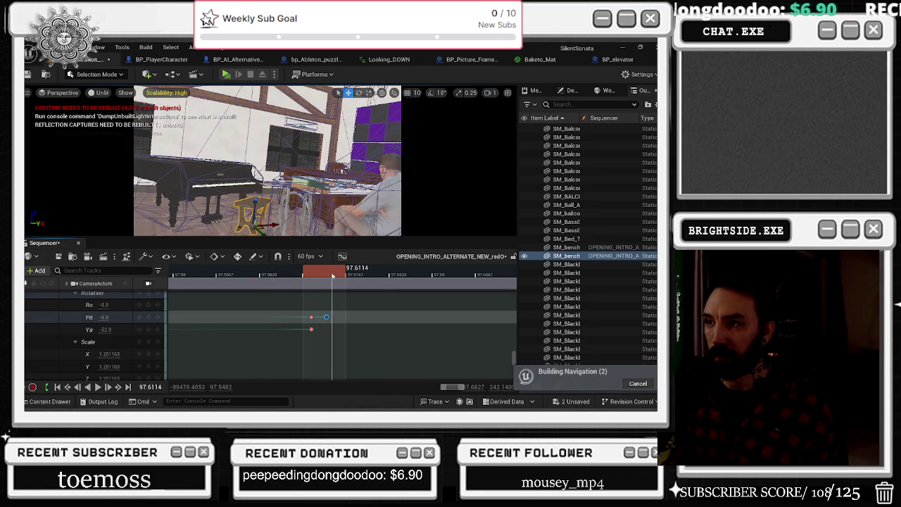
{"action": "left_click", "coordinate": [326, 317]}
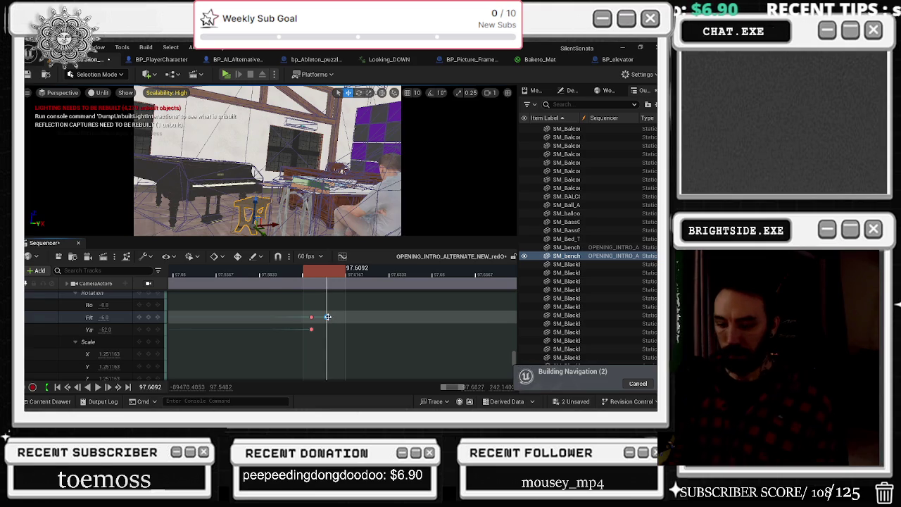
{"action": "key", "text": "Delete"}
{"action": "left_click_drag", "start_coordinate": [331, 276], "coordinate": [332, 274]}
Select the yaw rotation track and return the playhead to the theatre shot.
{"action": "left_click", "coordinate": [132, 330]}
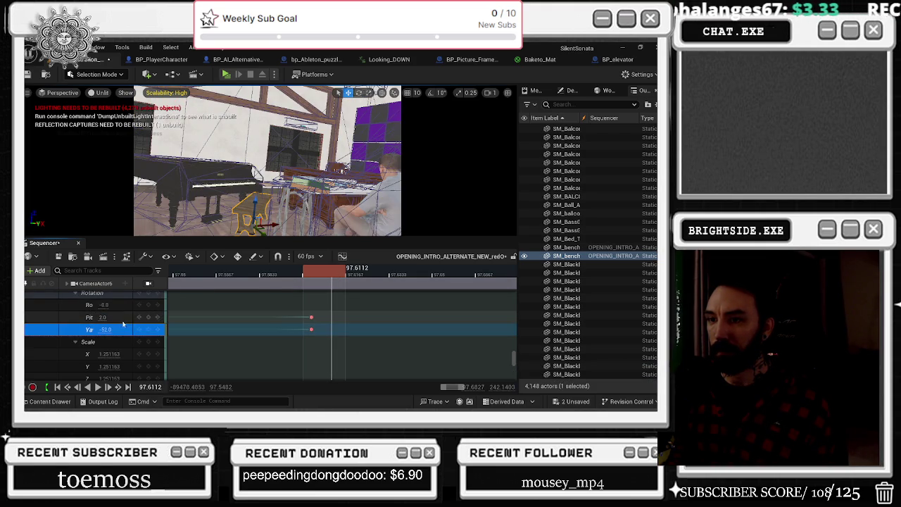
{"action": "left_click", "coordinate": [104, 317]}
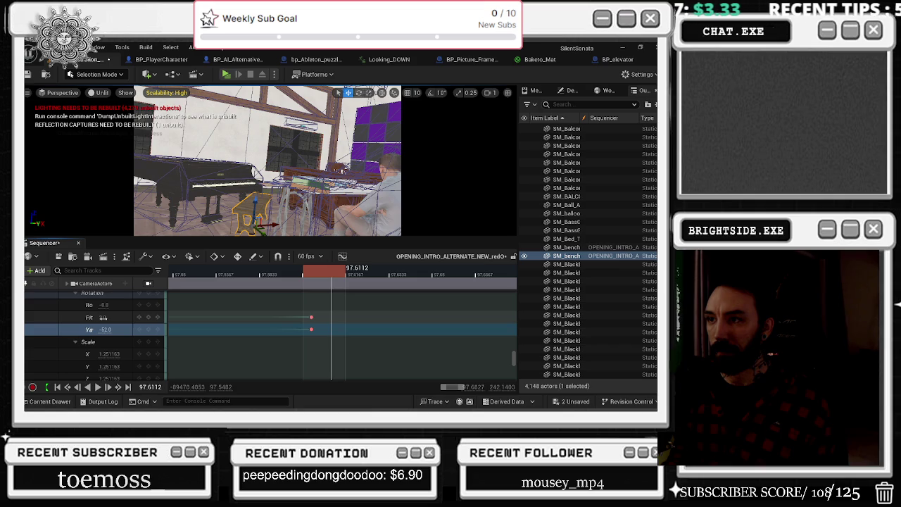
{"action": "scroll", "coordinate": [331, 318], "scroll_direction": "down", "scroll_amount": 5}
{"action": "scroll", "coordinate": [331, 318], "scroll_direction": "down", "scroll_amount": 3}
{"action": "left_click", "coordinate": [260, 283]}
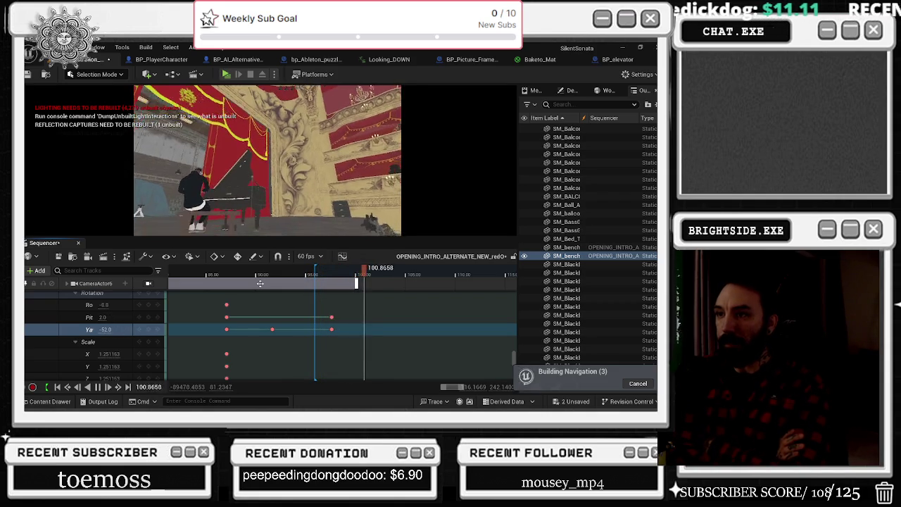
Replay the intro from about 74 s, then from 96 s into the piano shot.
{"action": "scroll", "coordinate": [265, 276], "scroll_direction": "down", "scroll_amount": 3}
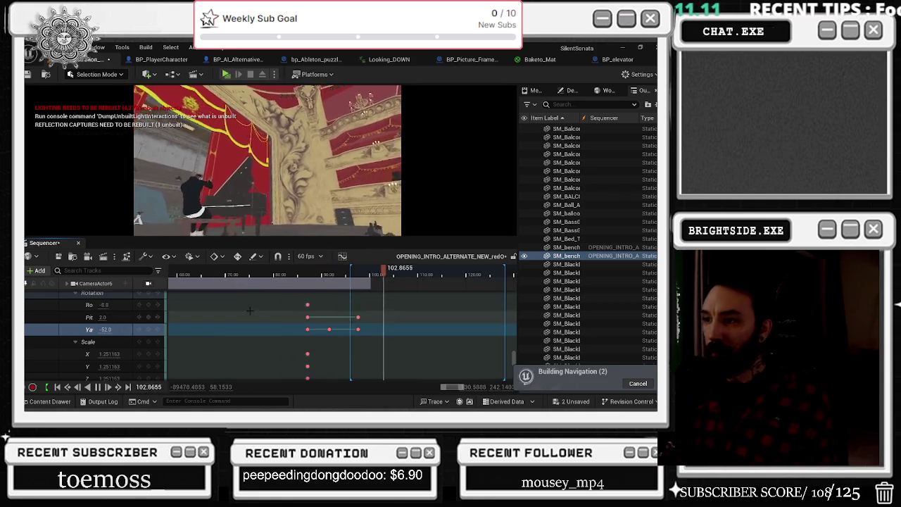
{"action": "left_click", "coordinate": [238, 273]}
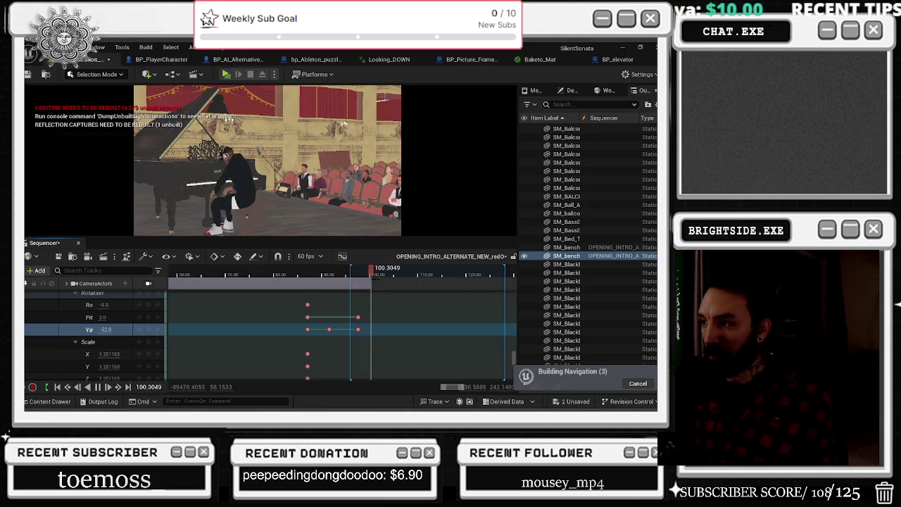
{"action": "left_click", "coordinate": [346, 275]}
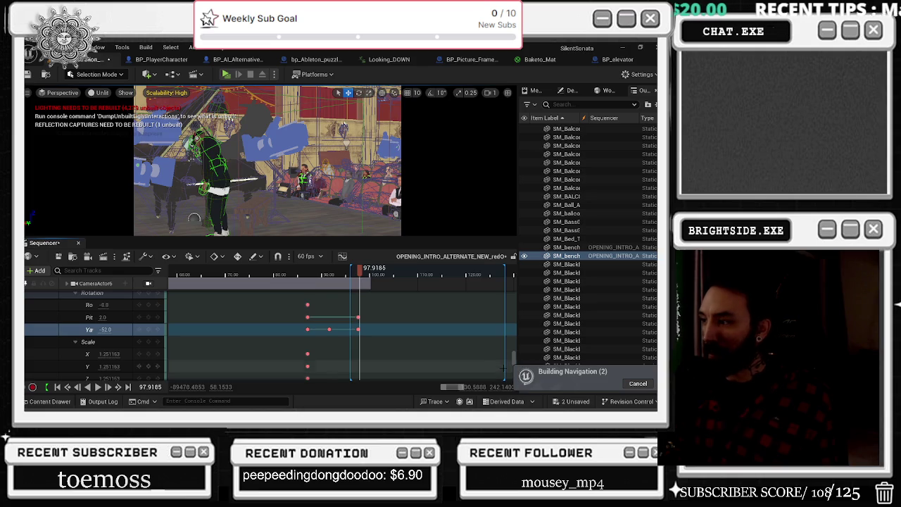
{"action": "scroll", "coordinate": [513, 361], "scroll_direction": "up", "scroll_amount": 5}
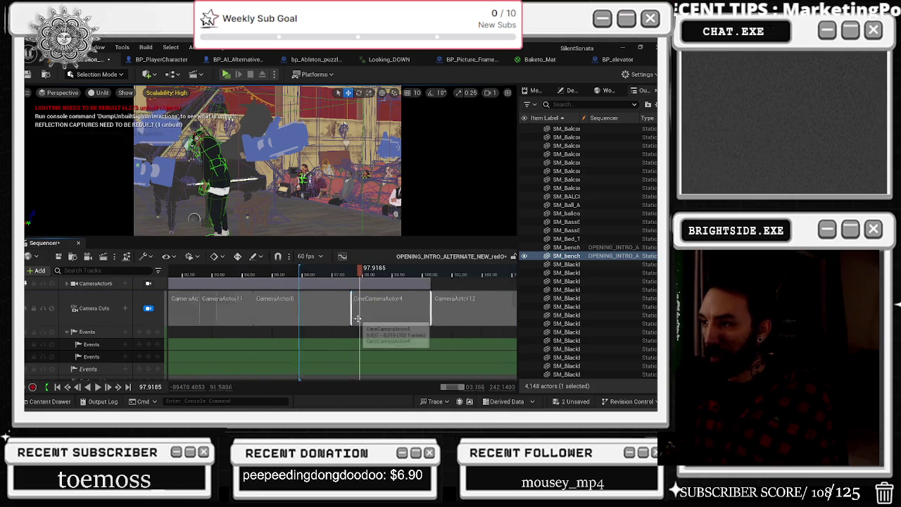
Select the CineCameraActor4 shot's camera and key its location at the piano-room view.
{"action": "right_click", "coordinate": [362, 317]}
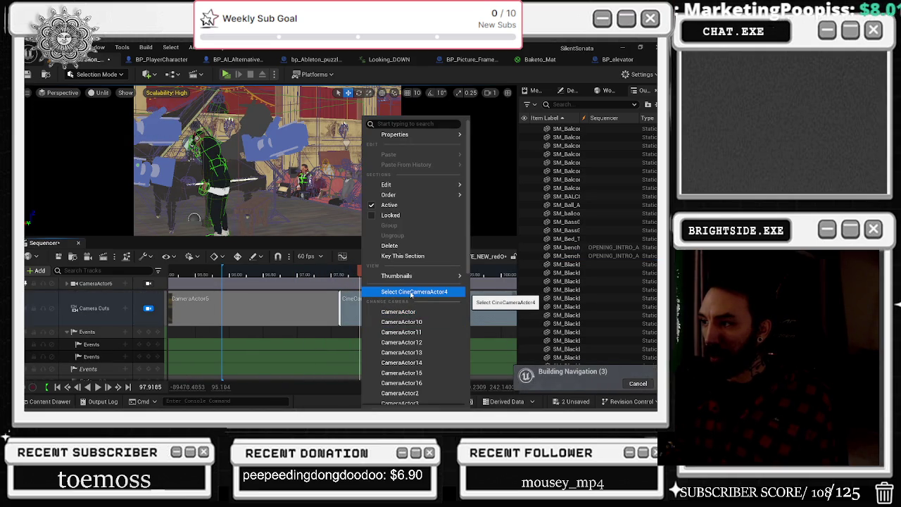
{"action": "left_click", "coordinate": [411, 291]}
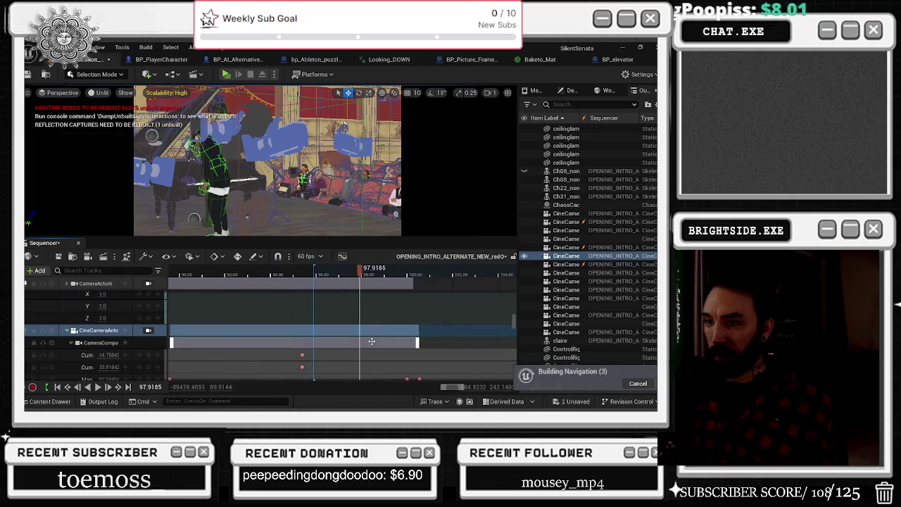
{"action": "scroll", "coordinate": [371, 342], "scroll_direction": "down", "scroll_amount": 5}
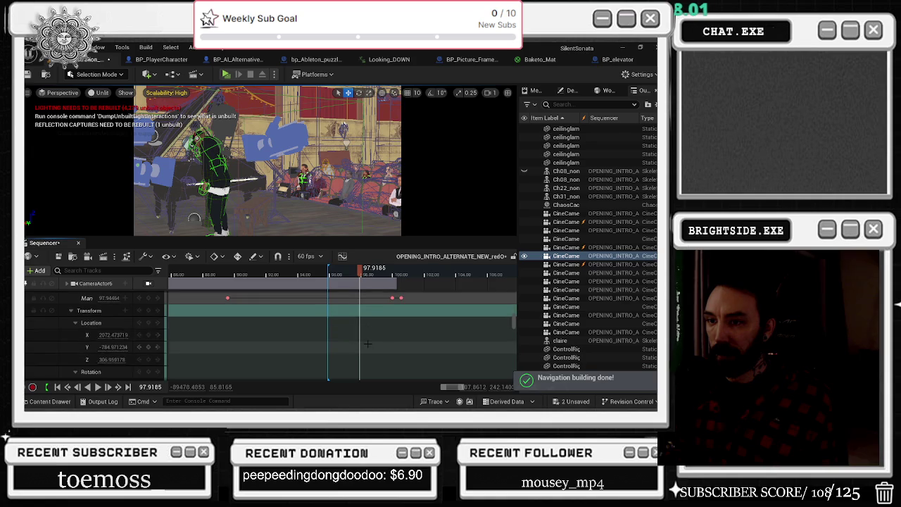
{"action": "scroll", "coordinate": [366, 337], "scroll_direction": "down", "scroll_amount": 1}
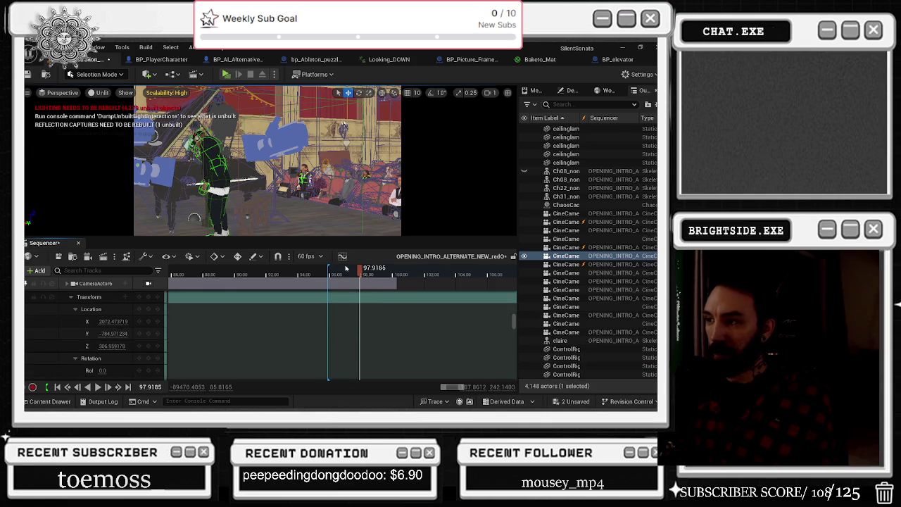
{"action": "left_click_drag", "start_coordinate": [359, 273], "coordinate": [357, 275]}
{"action": "key", "text": "s"}
{"action": "key", "text": "space"}
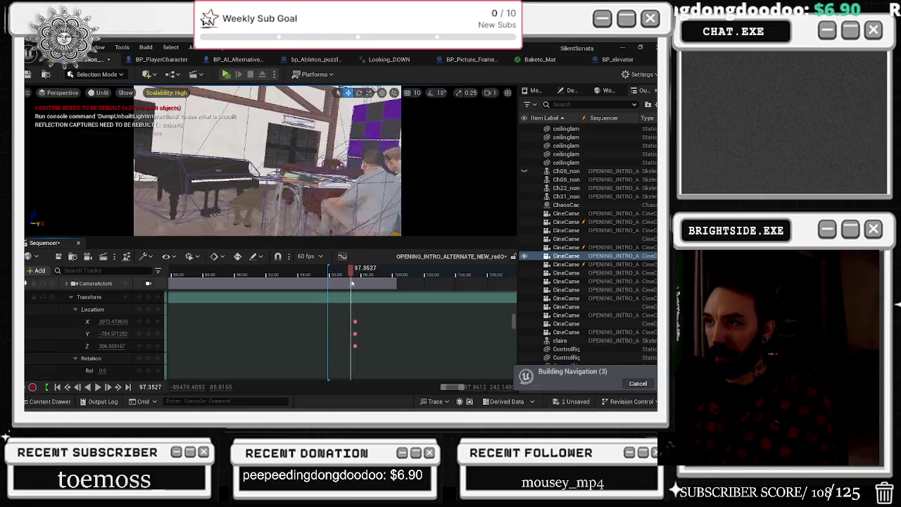
Key the camera's X location and tilt its pitch from -2.4 to -1.0, then preview.
{"action": "mouse_move", "coordinate": [106, 321]}
{"action": "left_mouse_down"}
{"action": "mouse_move", "coordinate": [91, 321]}
{"action": "mouse_move", "coordinate": [119, 333]}
{"action": "left_mouse_up"}
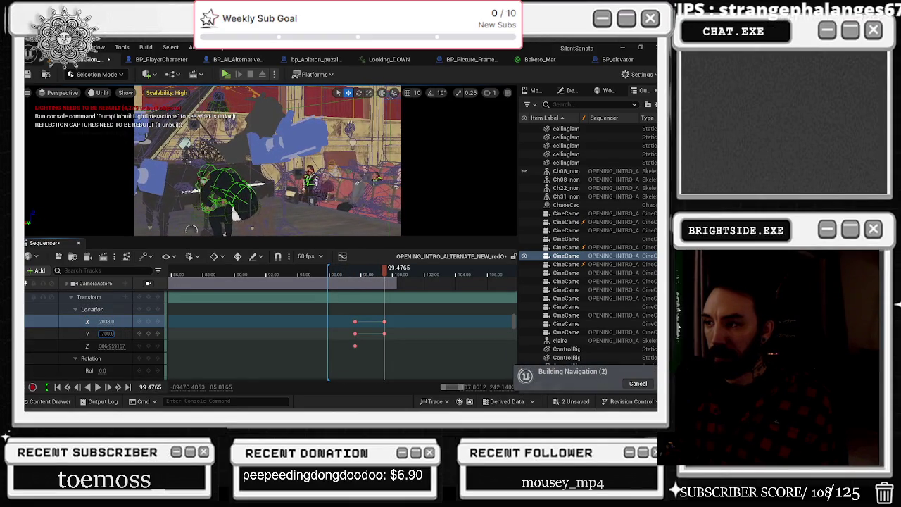
{"action": "scroll", "coordinate": [110, 353], "scroll_direction": "down", "scroll_amount": 1}
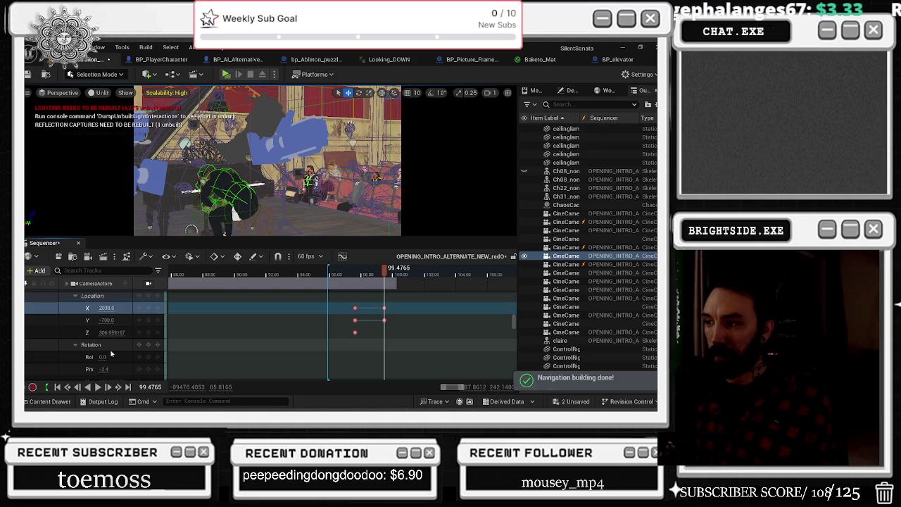
{"action": "left_click", "coordinate": [149, 345]}
{"action": "left_click_drag", "start_coordinate": [383, 271], "coordinate": [396, 274]}
{"action": "left_click_drag", "start_coordinate": [103, 370], "coordinate": [121, 370]}
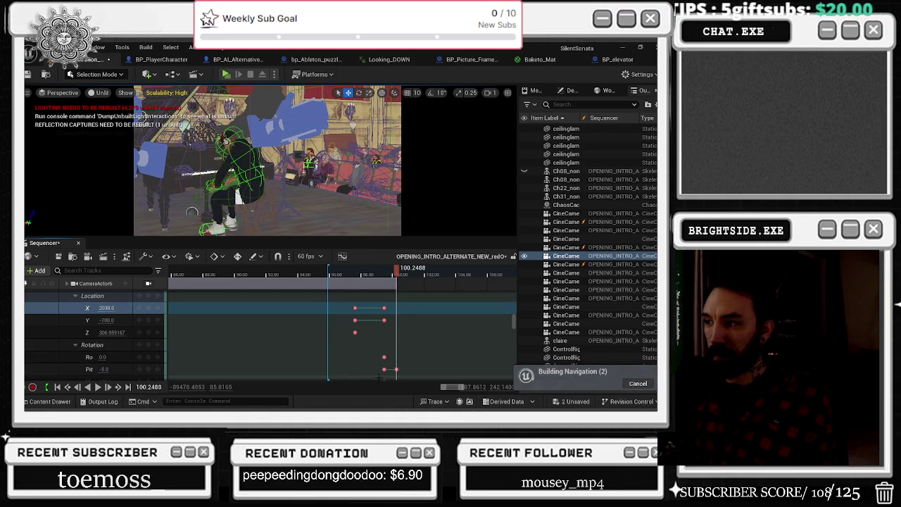
{"action": "left_click_drag", "start_coordinate": [383, 368], "coordinate": [380, 369]}
{"action": "left_click_drag", "start_coordinate": [384, 308], "coordinate": [402, 307]}
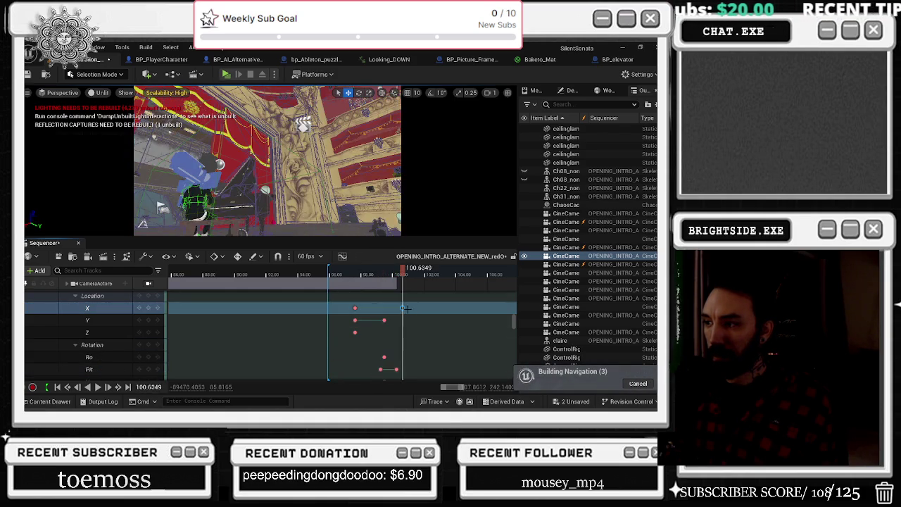
{"action": "left_click_drag", "start_coordinate": [380, 273], "coordinate": [364, 273]}
{"action": "key", "text": "space"}
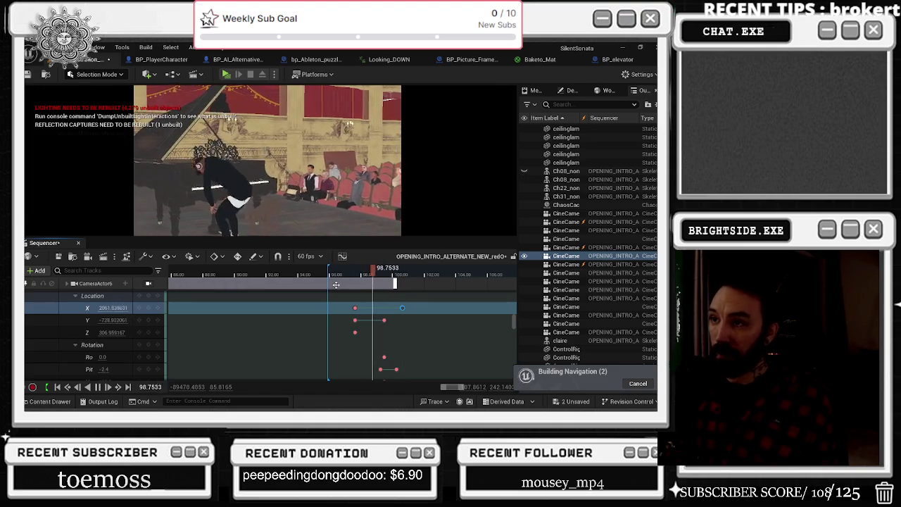
{"action": "key", "text": "space"}
Shift the X and Y location keys earlier, near 96.97 and 97.35, previewing each.
{"action": "left_click_drag", "start_coordinate": [360, 271], "coordinate": [354, 271]}
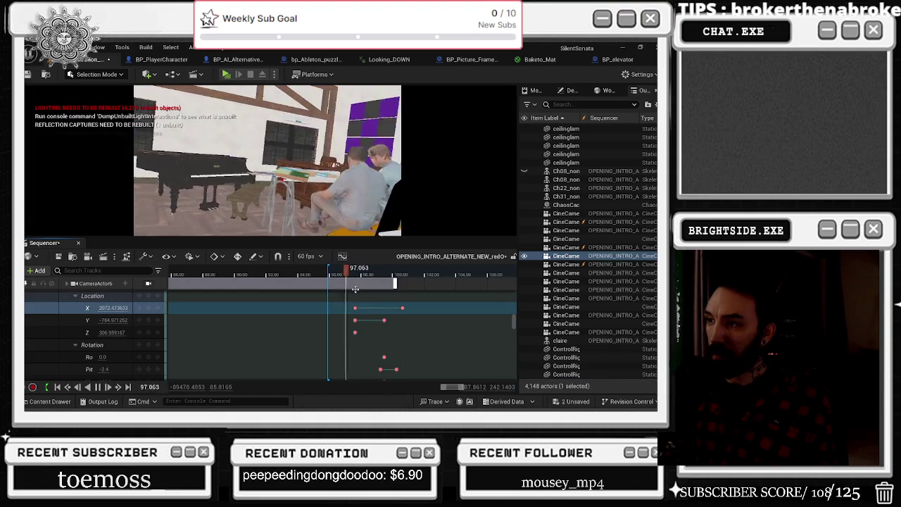
{"action": "left_click_drag", "start_coordinate": [355, 308], "coordinate": [345, 308]}
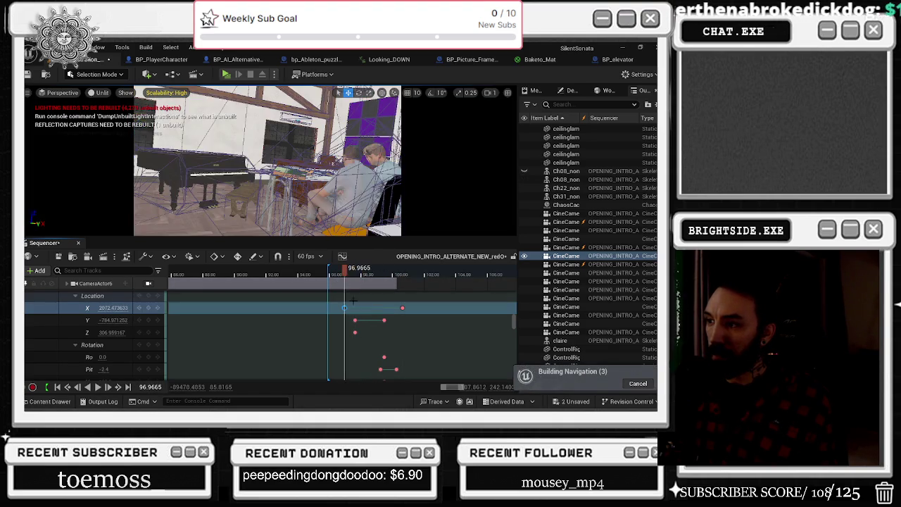
{"action": "key", "text": "space"}
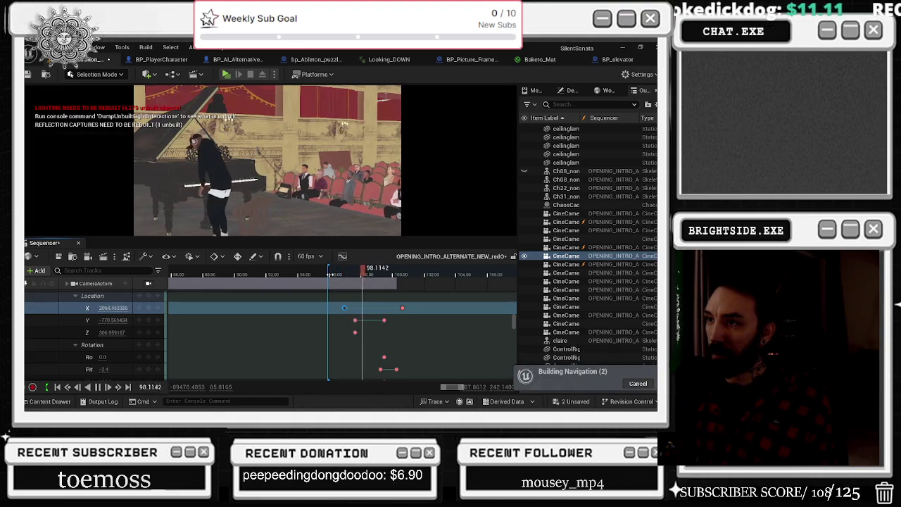
{"action": "key", "text": "space"}
{"action": "left_click_drag", "start_coordinate": [355, 320], "coordinate": [350, 320]}
{"action": "key", "text": "space"}
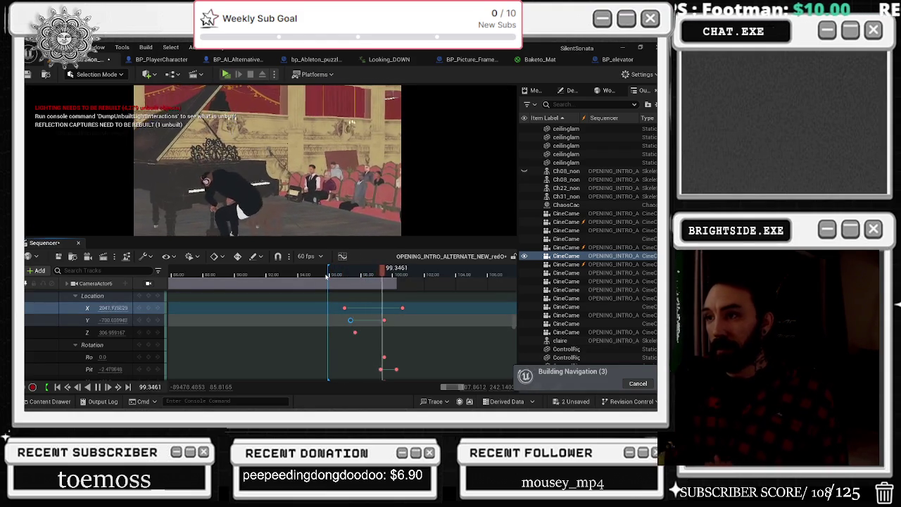
{"action": "key", "text": "space"}
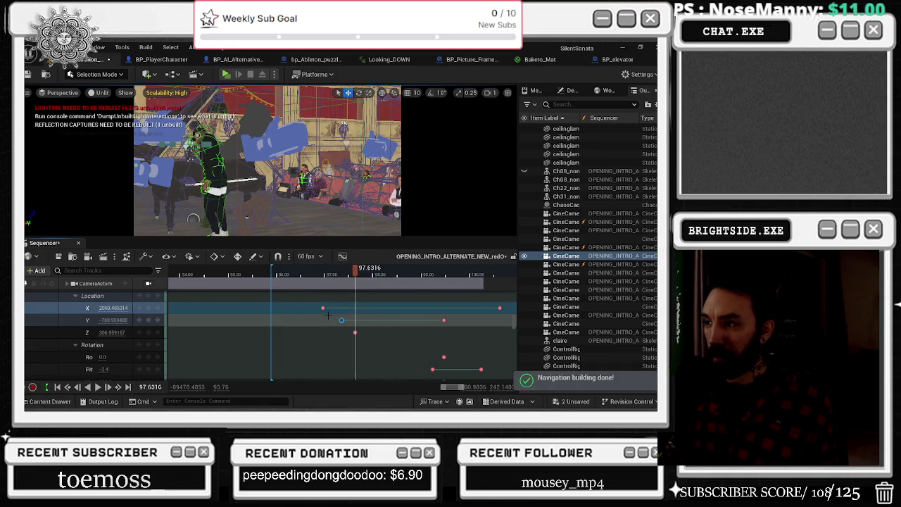
Drag CameraActor6's Location X key from 96.97 to about 97.6 s, then scrub back to check.
{"action": "scroll", "coordinate": [341, 308], "scroll_direction": "up", "scroll_amount": 3}
{"action": "left_click", "coordinate": [323, 308]}
{"action": "mouse_move", "coordinate": [350, 308]}
{"action": "left_mouse_down"}
{"action": "mouse_move", "coordinate": [341, 320]}
{"action": "mouse_move", "coordinate": [353, 320]}
{"action": "left_mouse_up"}
{"action": "left_click", "coordinate": [294, 273]}
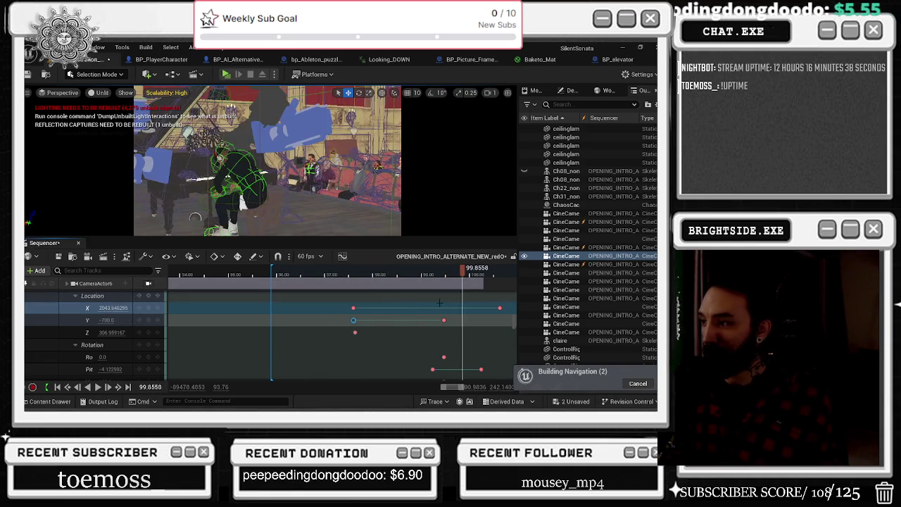
{"action": "mouse_move", "coordinate": [483, 309]}
{"action": "left_mouse_down"}
{"action": "mouse_move", "coordinate": [435, 376]}
{"action": "mouse_move", "coordinate": [440, 359]}
{"action": "mouse_move", "coordinate": [429, 359]}
{"action": "left_mouse_up"}
{"action": "left_click_drag", "start_coordinate": [422, 275], "coordinate": [361, 275]}
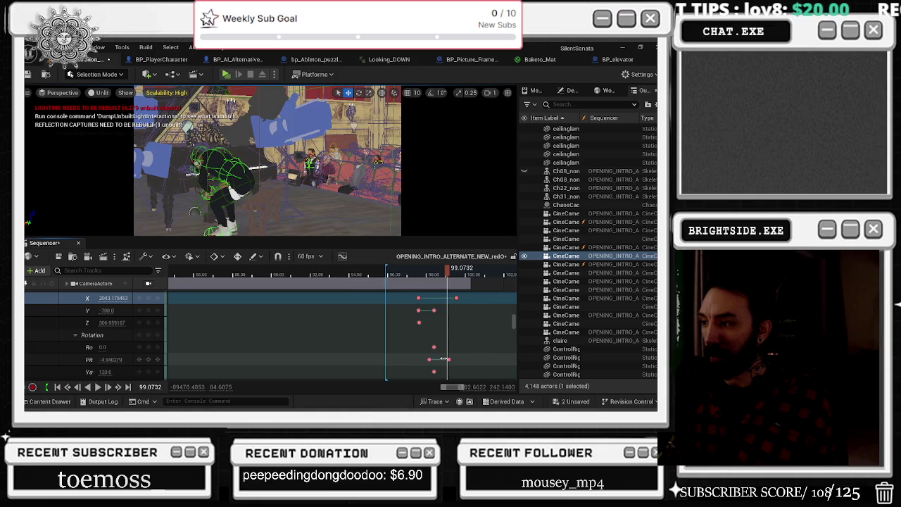
{"action": "left_click", "coordinate": [414, 279]}
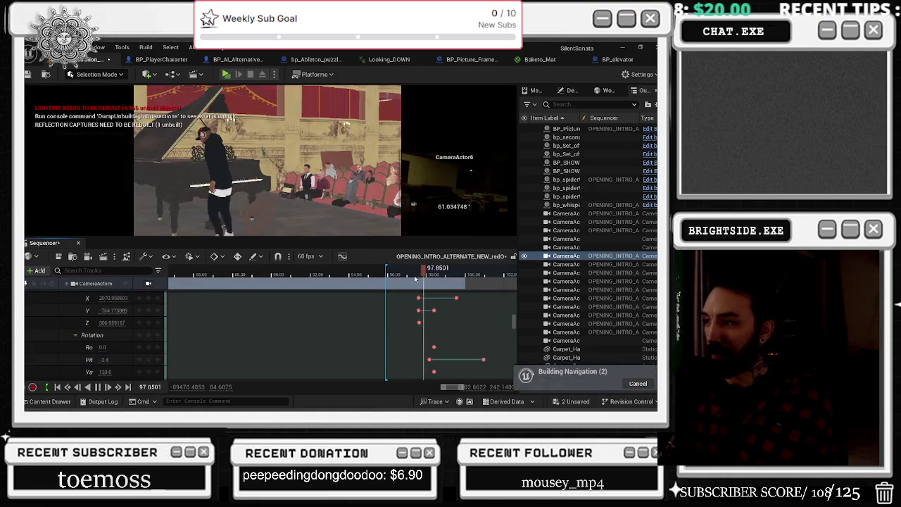
Undo the key move, replay from about 98 s, and scrub back to 91.6 s.
{"action": "key", "text": "ctrl+z"}
{"action": "left_click", "coordinate": [410, 275]}
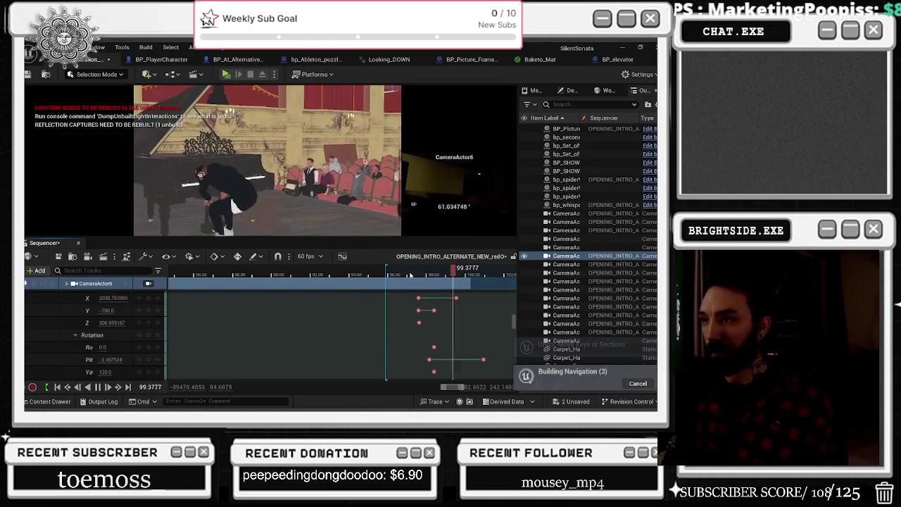
{"action": "left_click", "coordinate": [401, 275]}
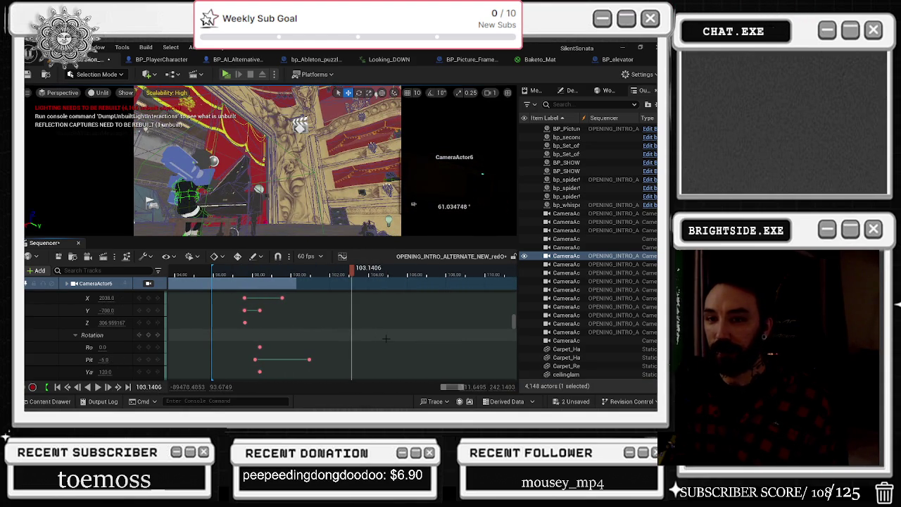
{"action": "scroll", "coordinate": [385, 337], "scroll_direction": "down", "scroll_amount": 8}
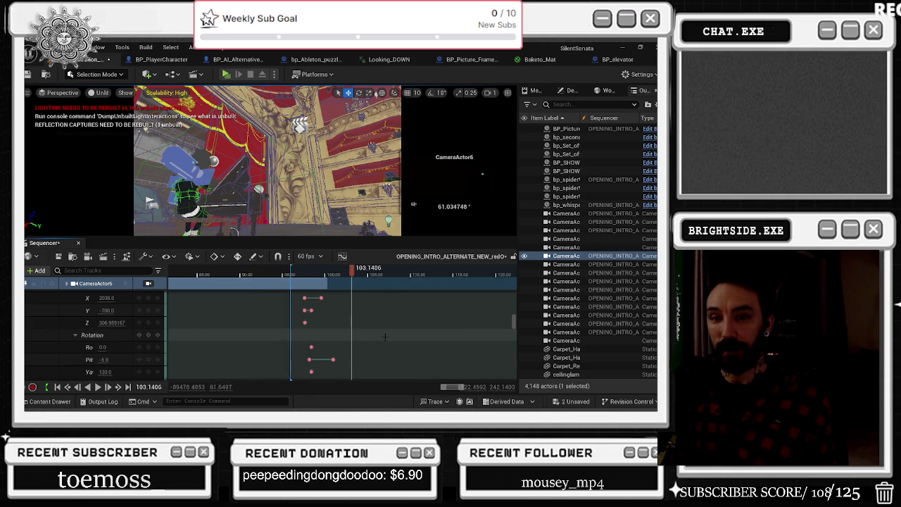
{"action": "left_click_drag", "start_coordinate": [351, 272], "coordinate": [308, 280]}
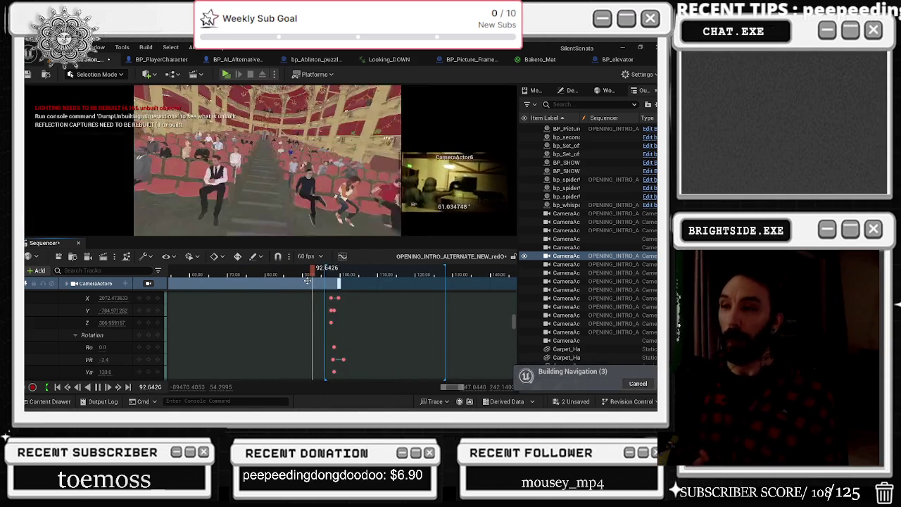
Replay the intro from about 88.6 s and zoom the timeline out over the sequence.
{"action": "left_click", "coordinate": [293, 276]}
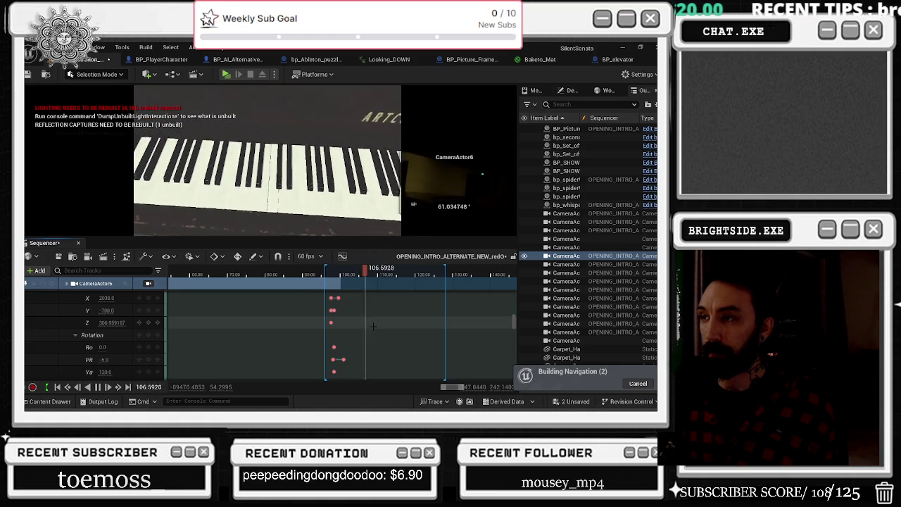
{"action": "scroll", "coordinate": [373, 326], "scroll_direction": "down", "scroll_amount": 5}
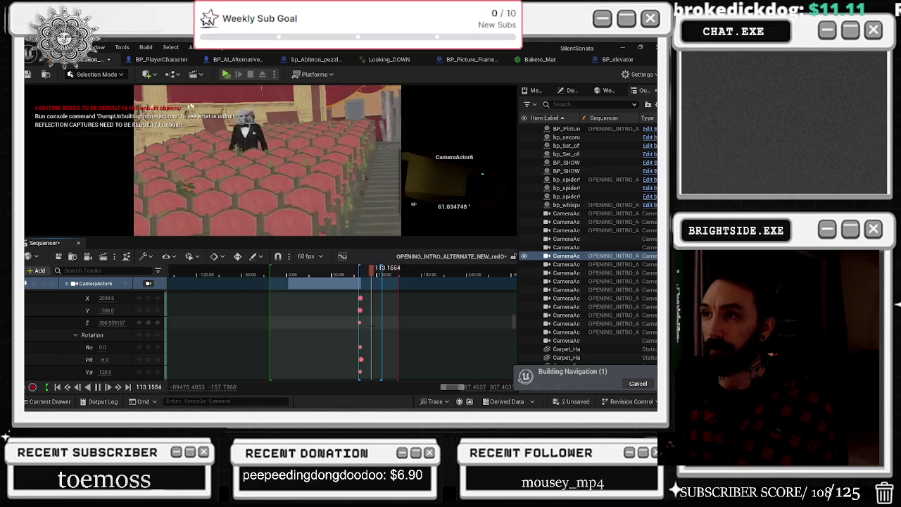
{"action": "scroll", "coordinate": [372, 325], "scroll_direction": "down", "scroll_amount": 5}
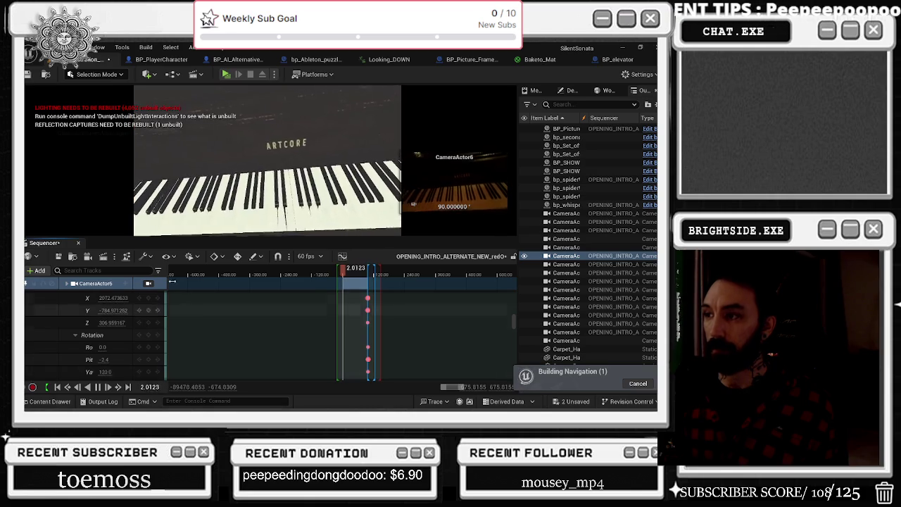
Jump to 51.7 s and play through the piano close-up, audience and stage shots.
{"action": "left_click", "coordinate": [356, 272]}
{"action": "key", "text": "space"}
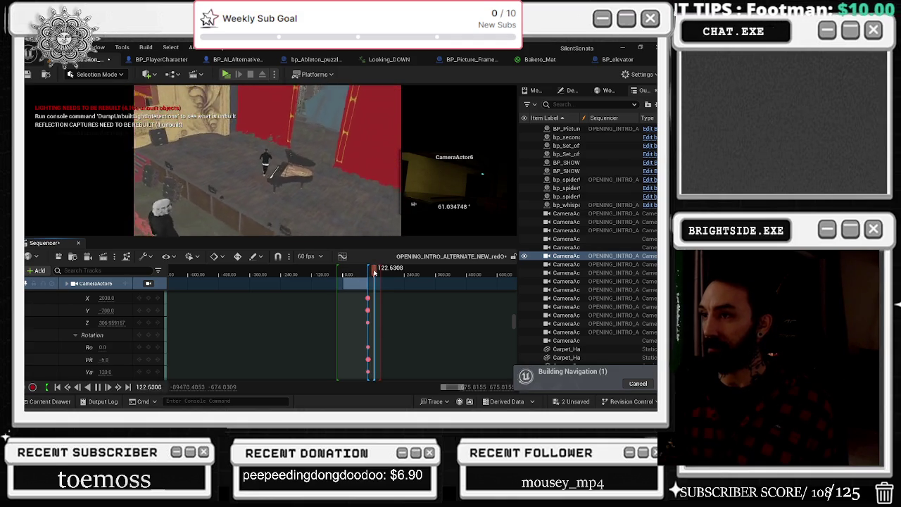
Scrub back to 85.6 s, replay from about 36.9 s, then bring up the window switcher.
{"action": "left_click_drag", "start_coordinate": [374, 272], "coordinate": [364, 280]}
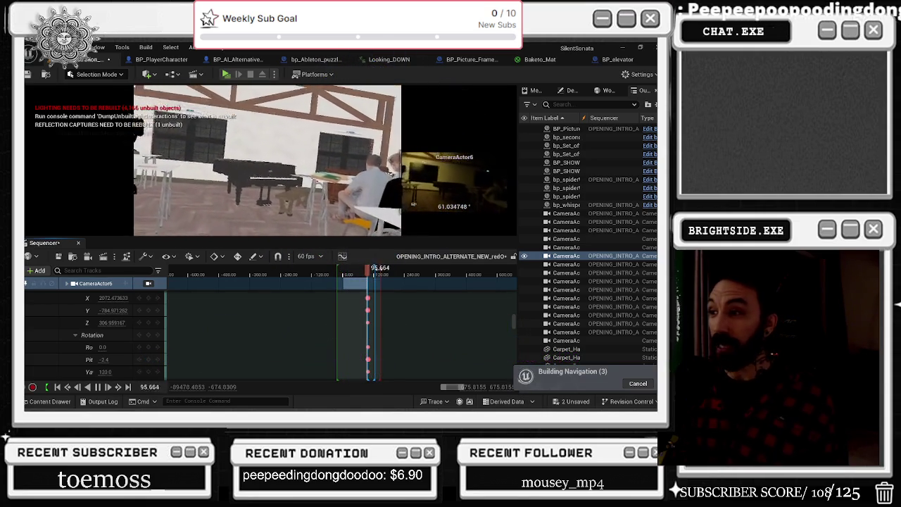
{"action": "left_click", "coordinate": [353, 277]}
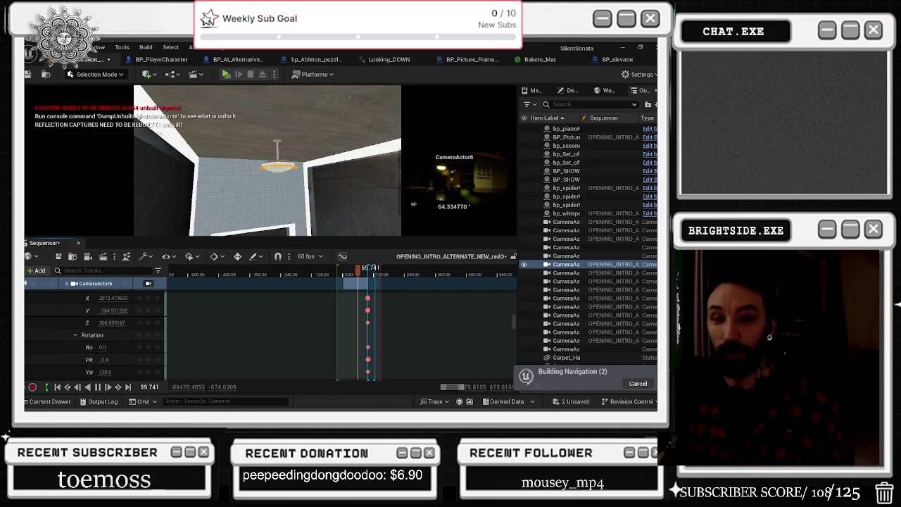
{"action": "key", "text": "alt+Tab"}
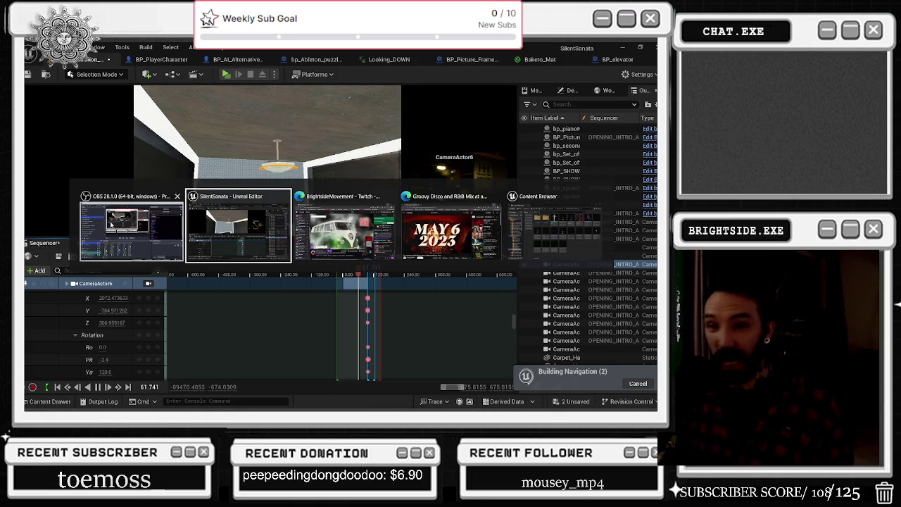
Return to the SilentSonata Unreal Editor from the Alt+Tab switcher.
{"action": "left_click", "coordinate": [238, 225]}
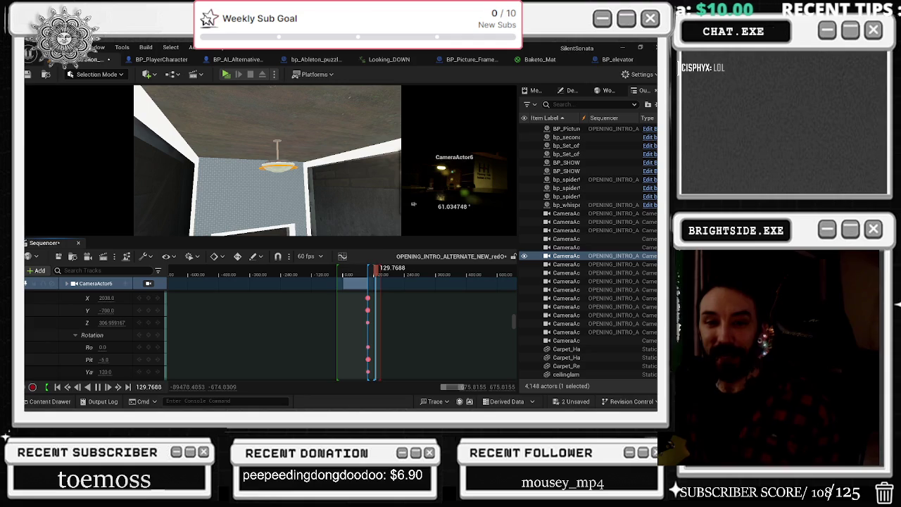
Bring the Streamlabs window in front of the Unreal editor with Alt+Tab.
{"action": "key", "text": "alt+Tab"}
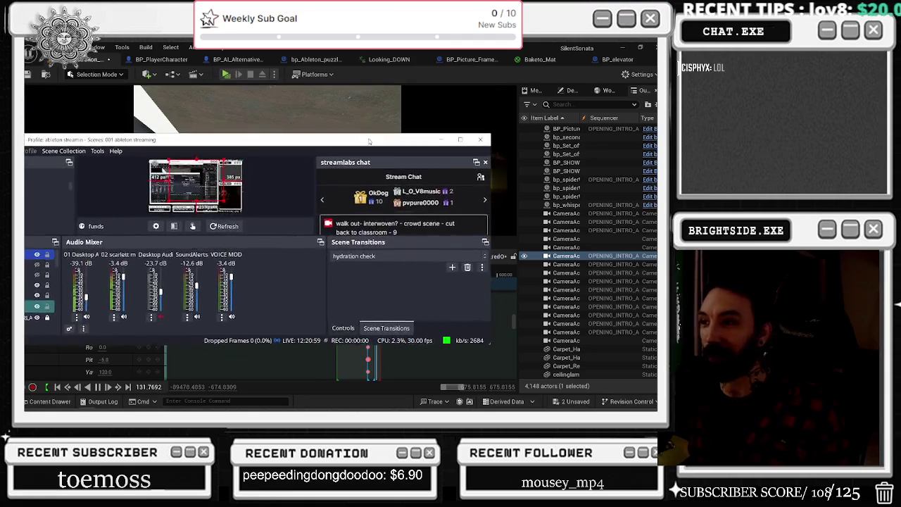
Trigger the 'hydration check' stinger transition on the stream with the F1 scene hotkey.
{"action": "key", "text": "F1"}
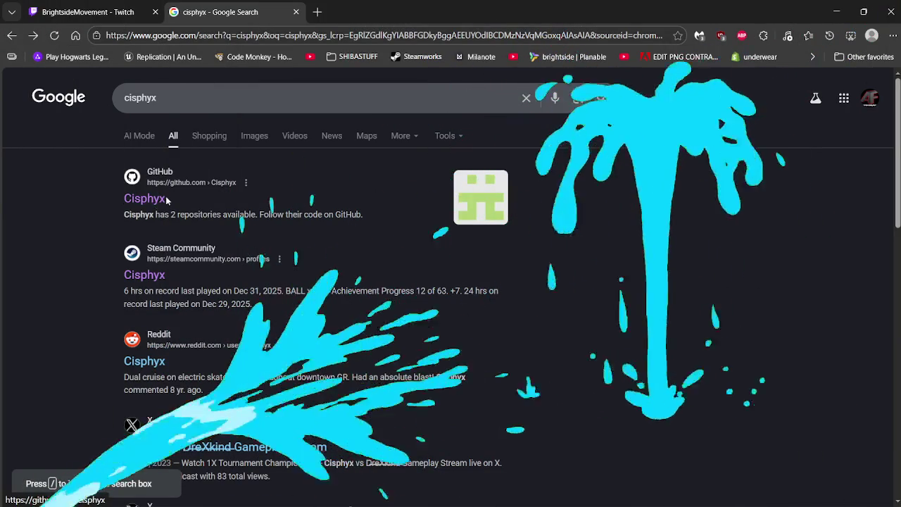
{"action": "left_click", "coordinate": [139, 202]}
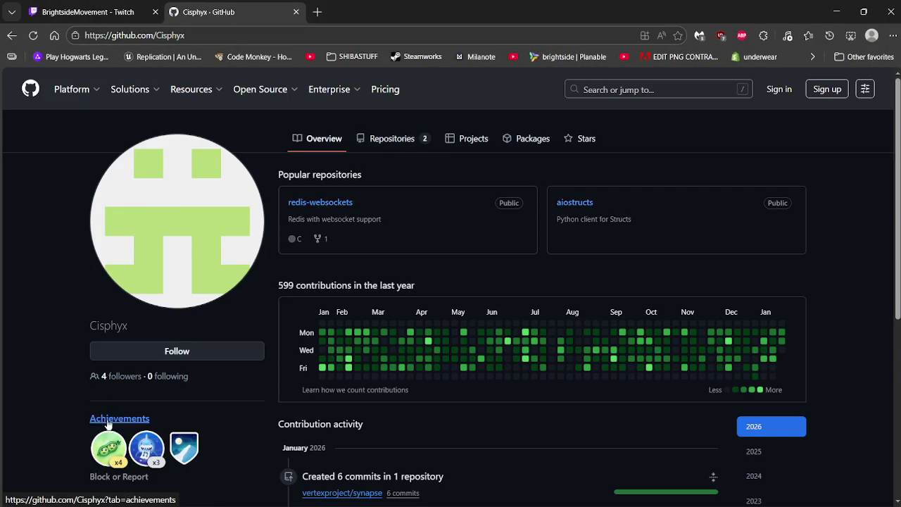
{"action": "mouse_move", "coordinate": [112, 451]}
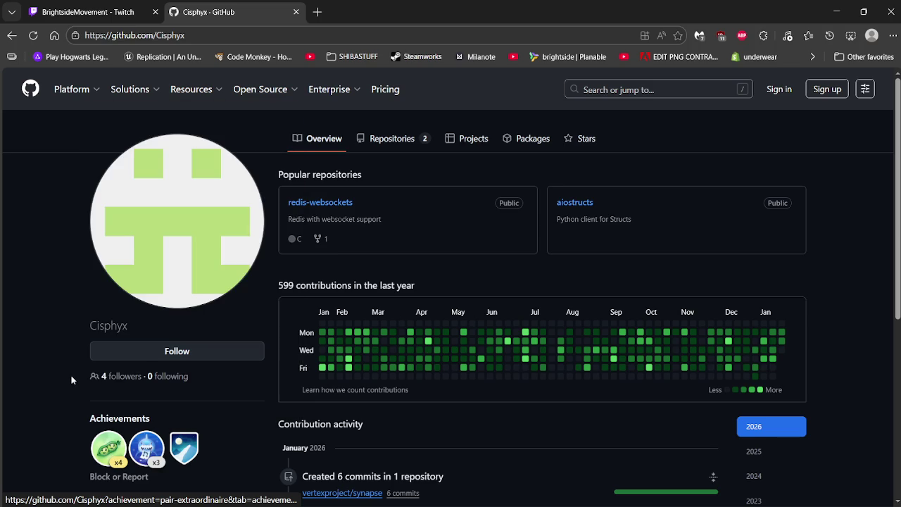
{"action": "left_click", "coordinate": [11, 37]}
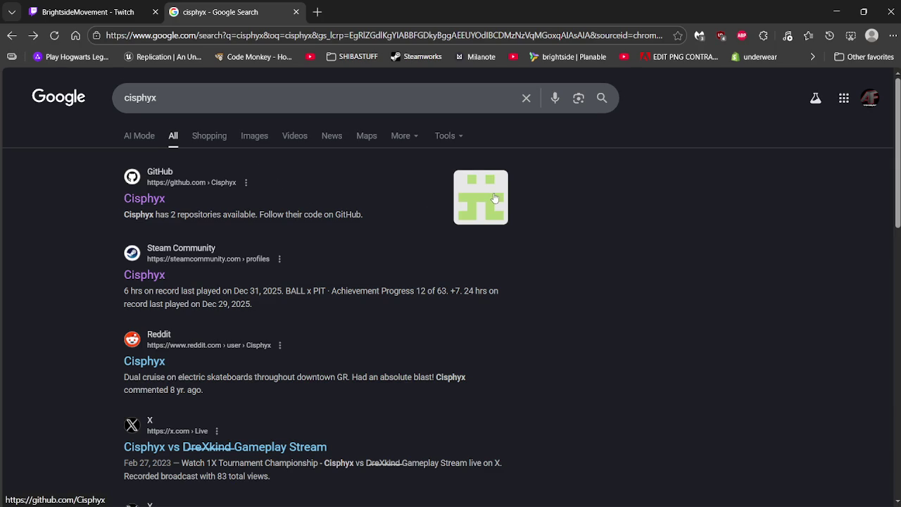
{"action": "left_click", "coordinate": [149, 275]}
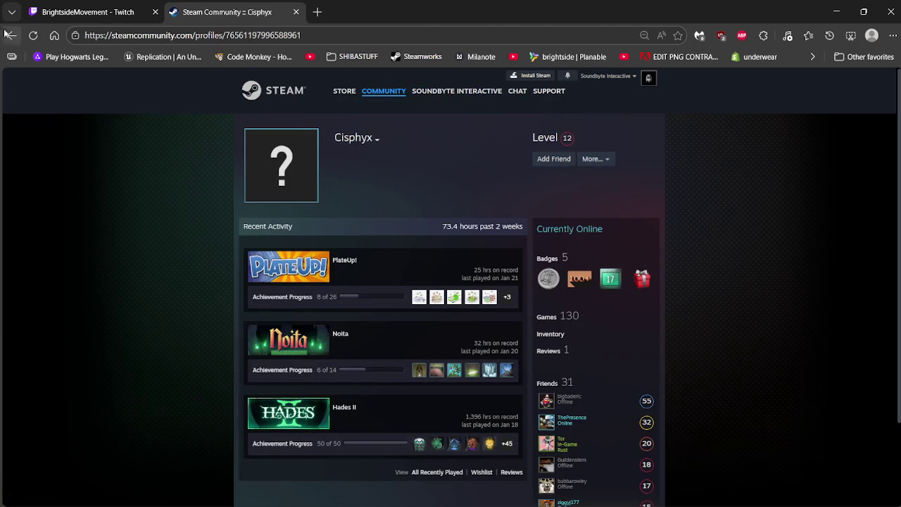
{"action": "left_click", "coordinate": [11, 35]}
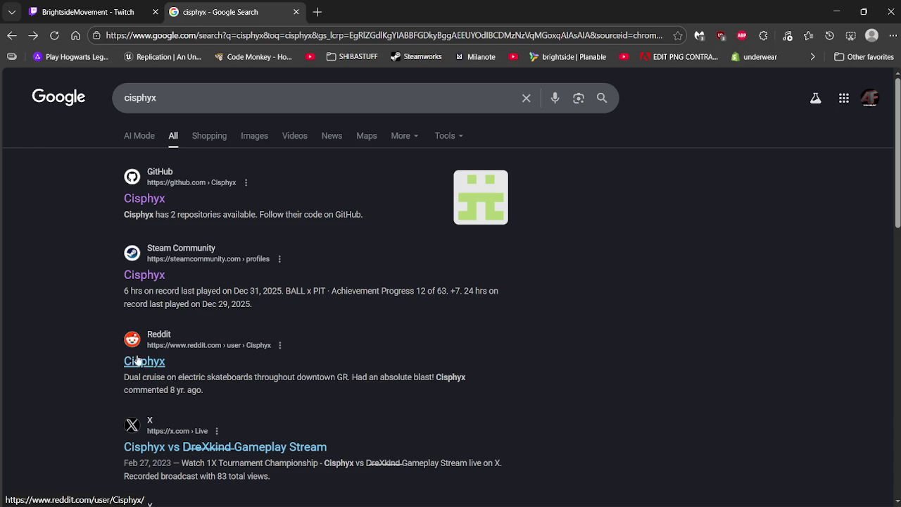
Highlight the Schemaverse result title and the championship winner sentence in the cisphyx results.
{"action": "scroll", "coordinate": [142, 358], "scroll_direction": "down", "scroll_amount": 1}
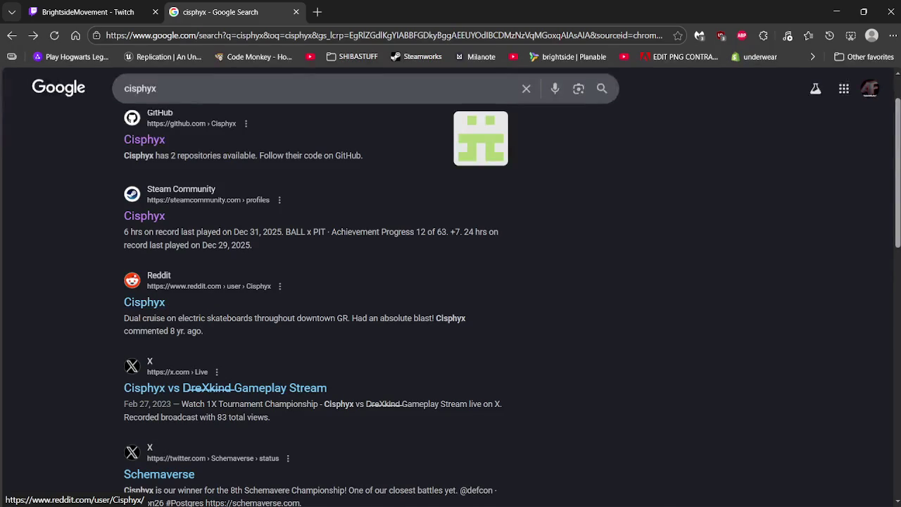
{"action": "left_click_drag", "start_coordinate": [124, 318], "coordinate": [313, 328]}
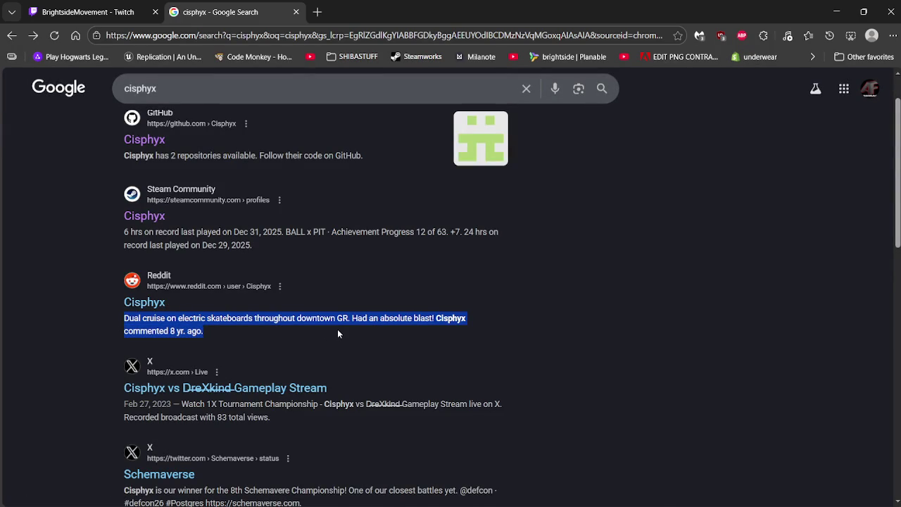
{"action": "scroll", "coordinate": [337, 334], "scroll_direction": "down", "scroll_amount": 1}
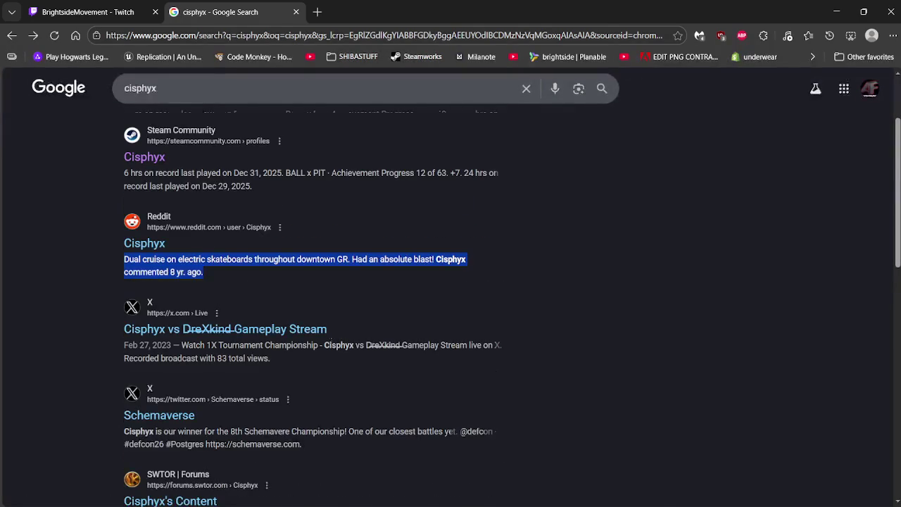
{"action": "scroll", "coordinate": [117, 348], "scroll_direction": "down", "scroll_amount": 2}
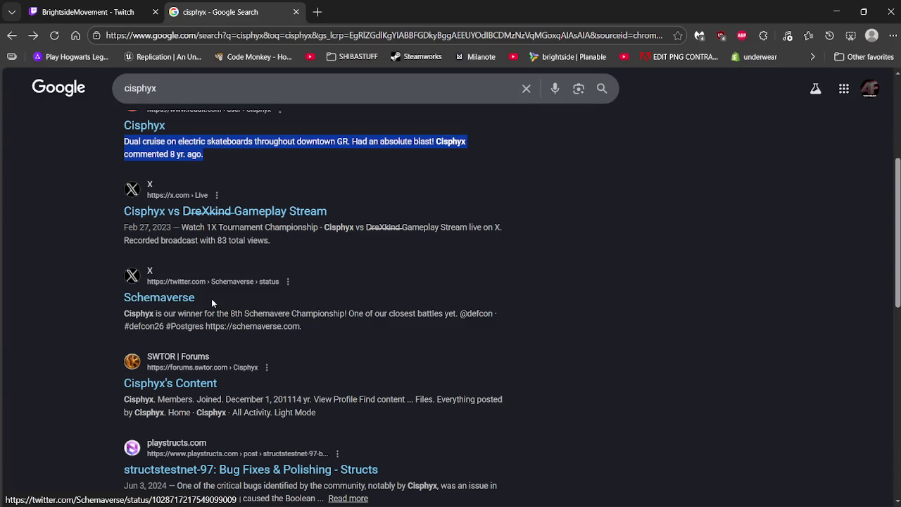
{"action": "mouse_move", "coordinate": [212, 299]}
{"action": "left_mouse_down"}
{"action": "mouse_move", "coordinate": [124, 298]}
{"action": "mouse_move", "coordinate": [227, 297]}
{"action": "left_mouse_up"}
{"action": "left_click_drag", "start_coordinate": [124, 314], "coordinate": [341, 317]}
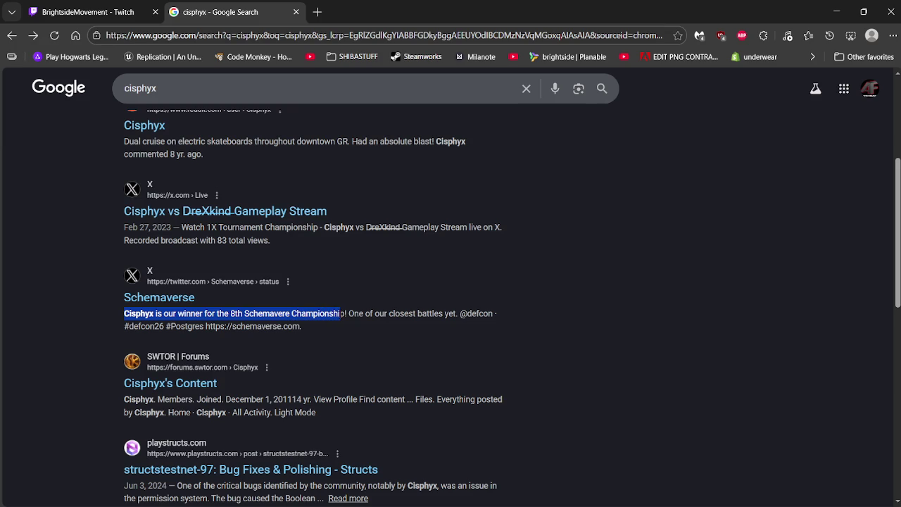
{"action": "key", "text": "alt+Tab"}
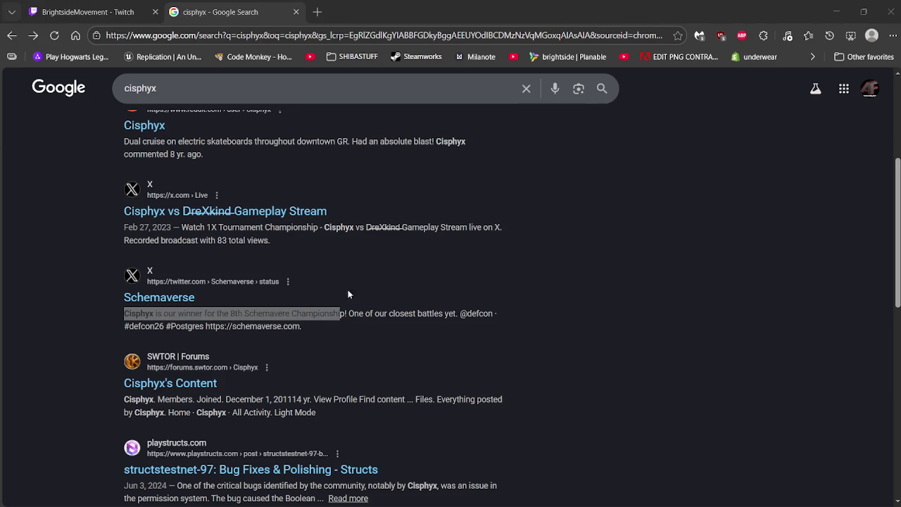
Highlight the 'closest battles yet' phrase, then open the Schemaverse X post with its standings table.
{"action": "mouse_move", "coordinate": [126, 313]}
{"action": "left_mouse_down"}
{"action": "mouse_move", "coordinate": [258, 322]}
{"action": "mouse_move", "coordinate": [251, 309]}
{"action": "mouse_move", "coordinate": [347, 314]}
{"action": "left_mouse_up"}
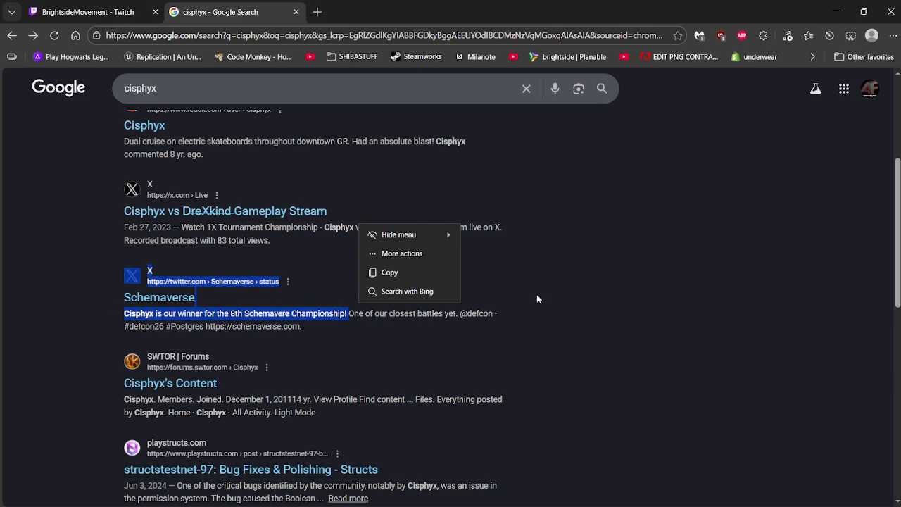
{"action": "left_click", "coordinate": [457, 331]}
{"action": "left_click_drag", "start_coordinate": [388, 314], "coordinate": [492, 315]}
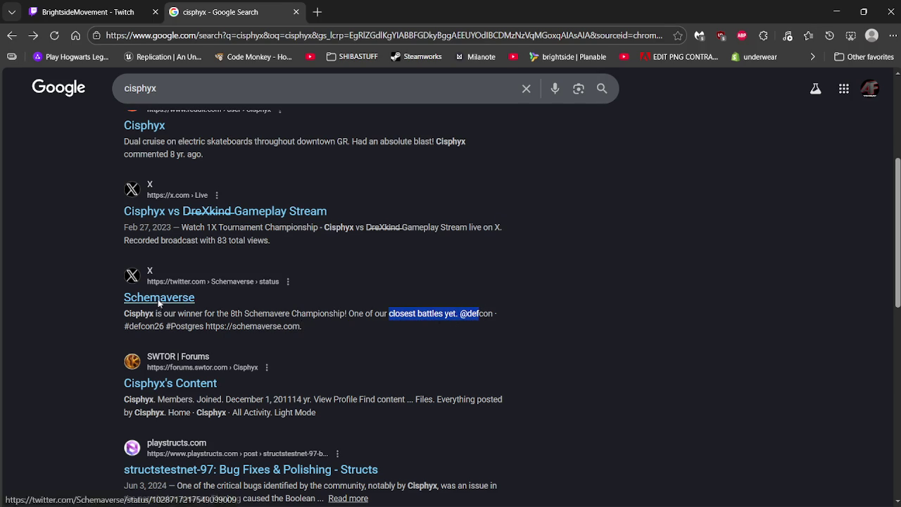
{"action": "left_click", "coordinate": [160, 300]}
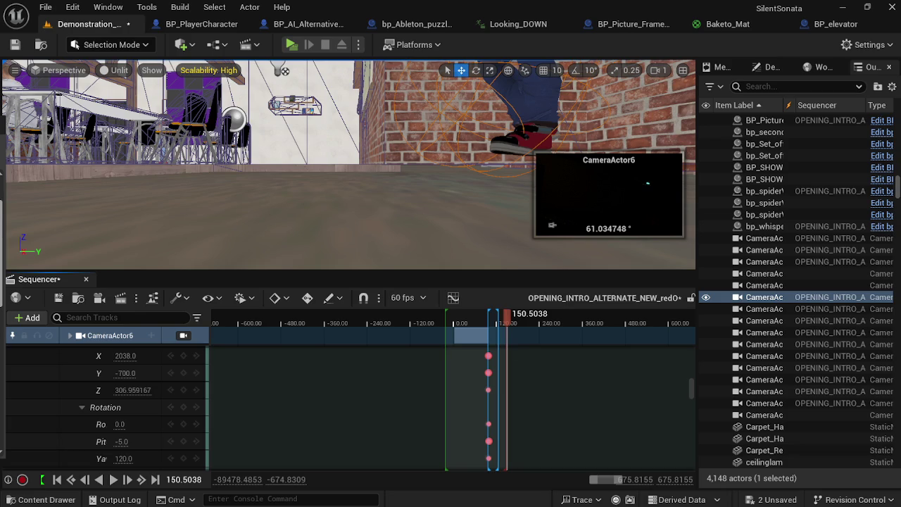
{"action": "key", "text": "alt+Tab"}
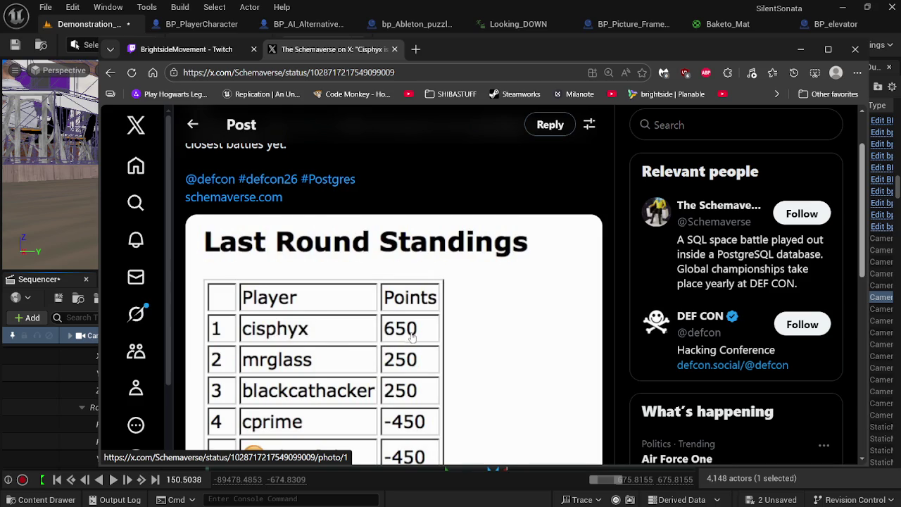
{"action": "scroll", "coordinate": [412, 338], "scroll_direction": "down", "scroll_amount": 1}
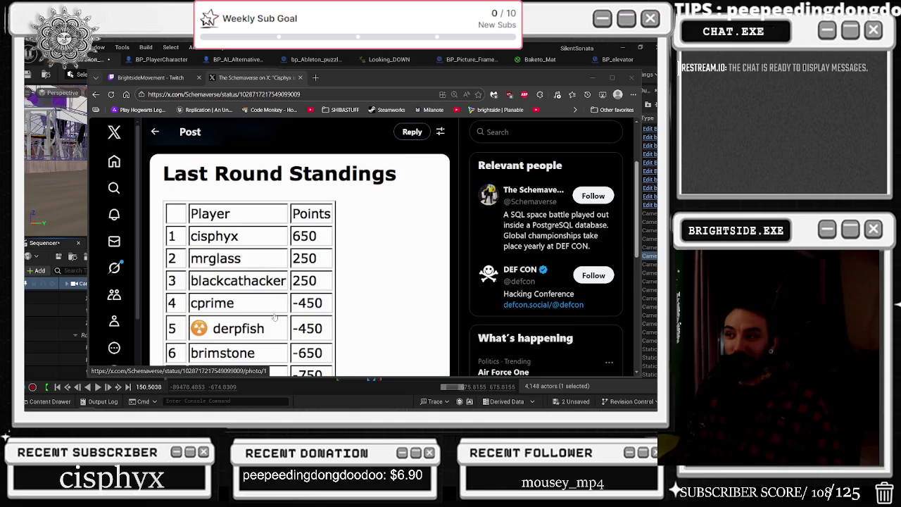
{"action": "mouse_move", "coordinate": [524, 272]}
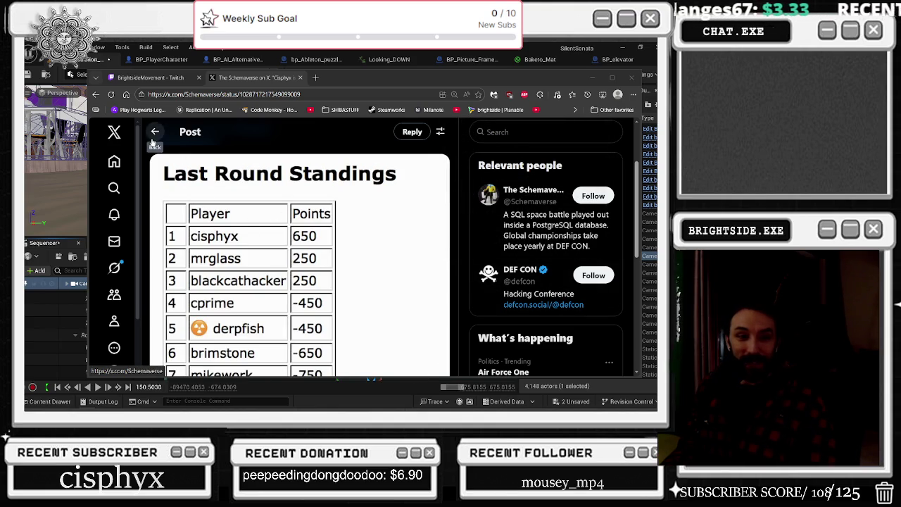
{"action": "left_click", "coordinate": [96, 94]}
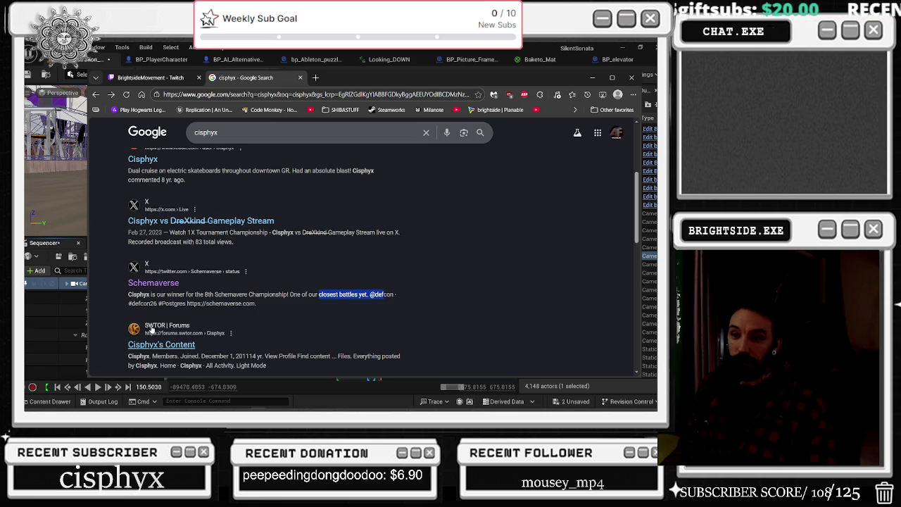
Scroll through the cisphyx results, close the Google tab and minimize the browser to reveal Unreal.
{"action": "scroll", "coordinate": [166, 321], "scroll_direction": "down", "scroll_amount": 1}
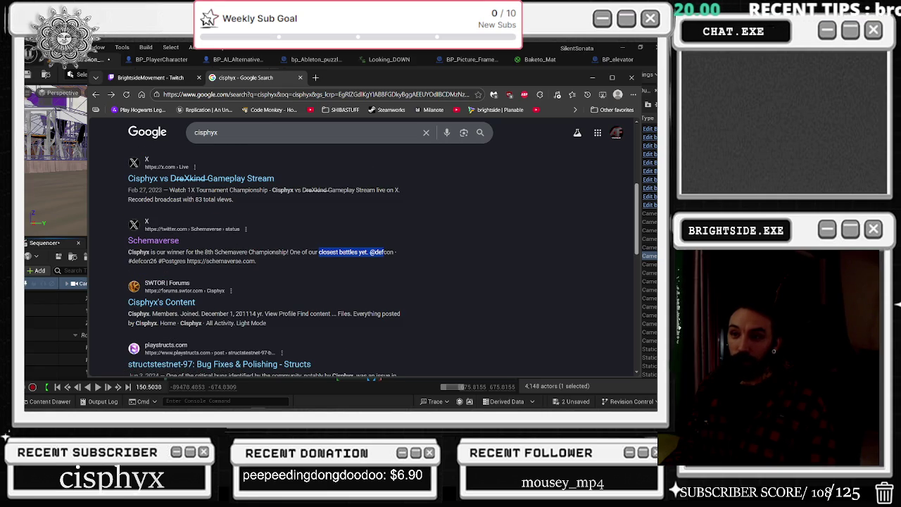
{"action": "scroll", "coordinate": [268, 250], "scroll_direction": "down", "scroll_amount": 1}
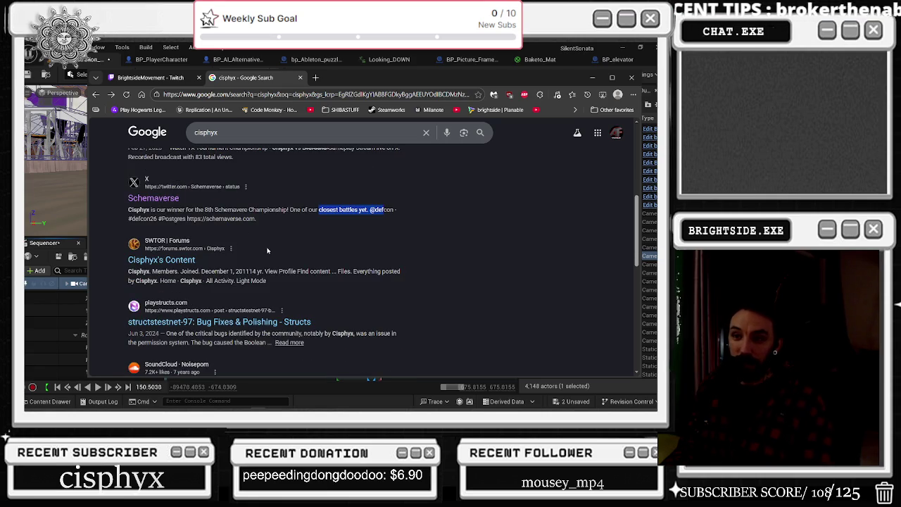
{"action": "scroll", "coordinate": [266, 250], "scroll_direction": "down", "scroll_amount": 2}
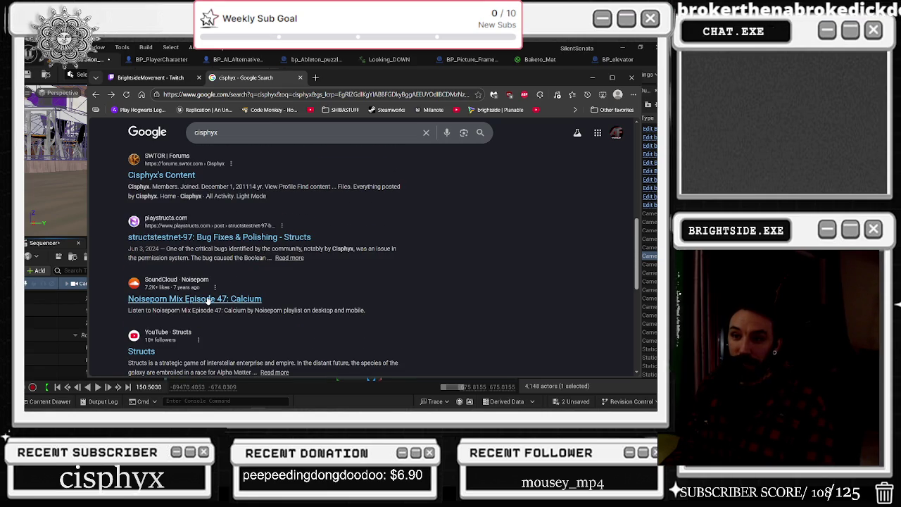
{"action": "scroll", "coordinate": [216, 296], "scroll_direction": "down", "scroll_amount": 1}
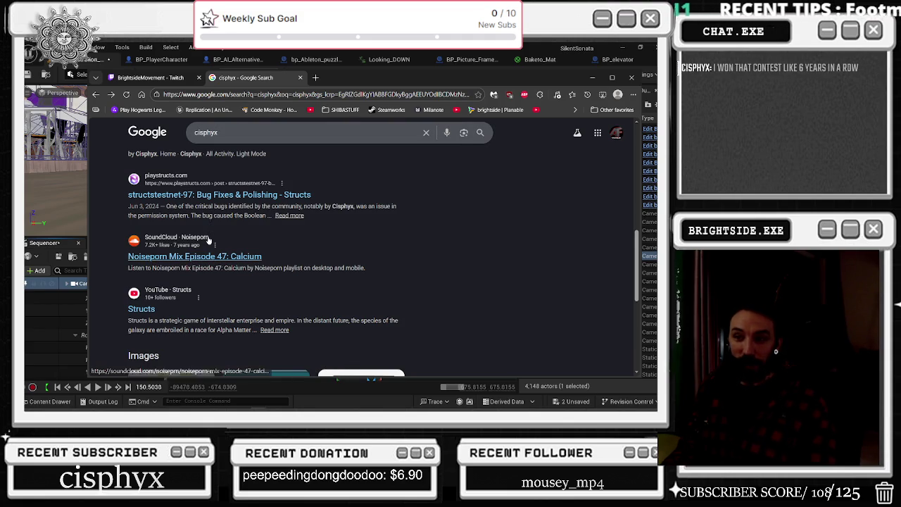
{"action": "scroll", "coordinate": [203, 241], "scroll_direction": "down", "scroll_amount": 1}
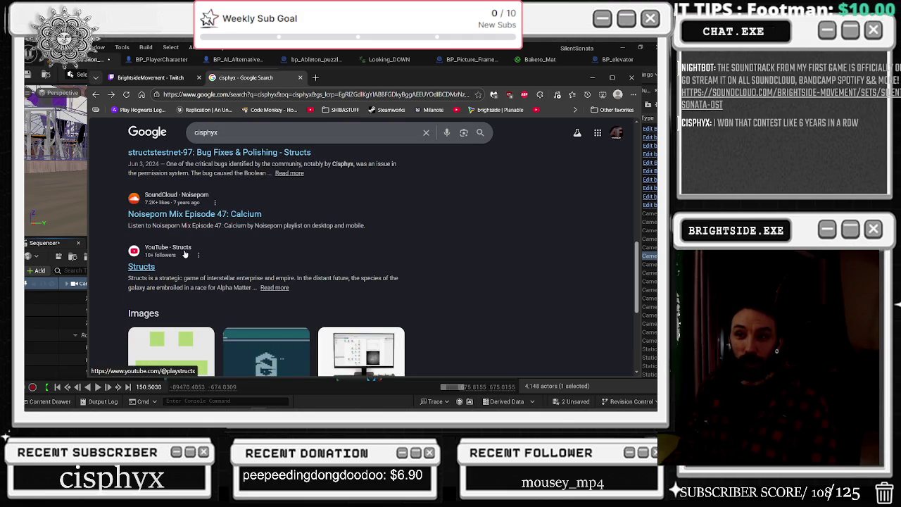
{"action": "scroll", "coordinate": [204, 242], "scroll_direction": "down", "scroll_amount": 2}
{"action": "scroll", "coordinate": [267, 233], "scroll_direction": "down", "scroll_amount": 3}
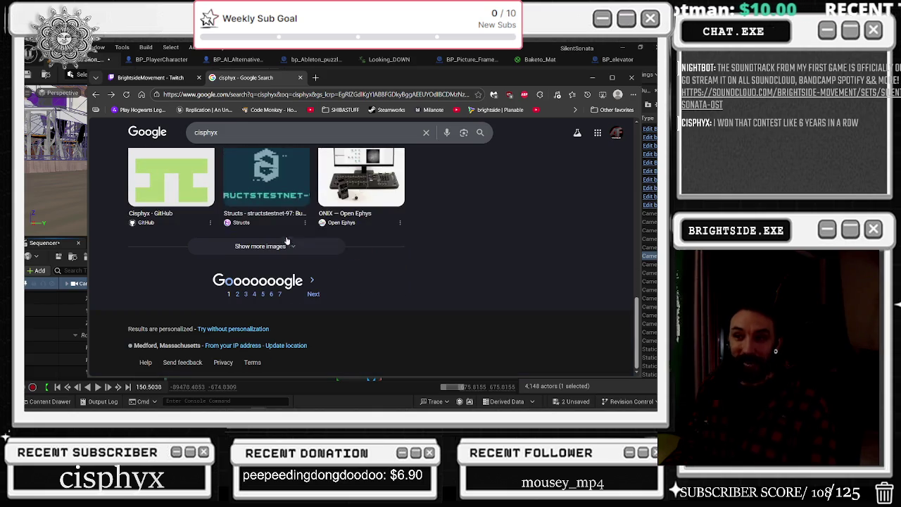
{"action": "left_click", "coordinate": [301, 79]}
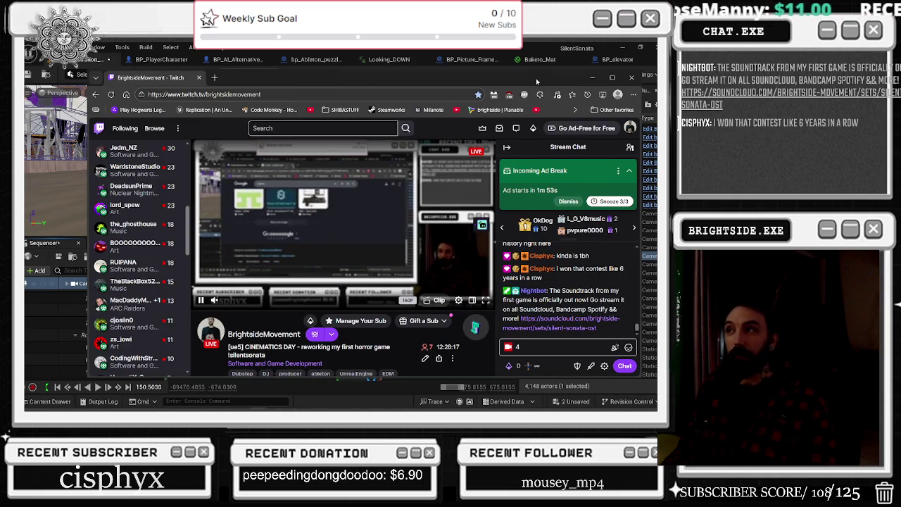
{"action": "left_click", "coordinate": [591, 77]}
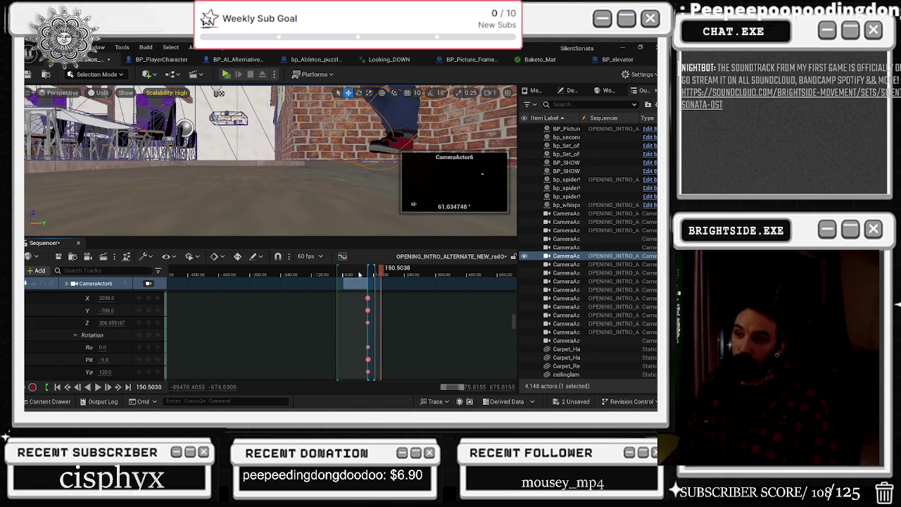
Scrub the Sequencer playhead back past the piano camera shot to the opera audience shot.
{"action": "mouse_move", "coordinate": [359, 275]}
{"action": "left_mouse_down"}
{"action": "mouse_move", "coordinate": [368, 274]}
{"action": "mouse_move", "coordinate": [345, 272]}
{"action": "mouse_move", "coordinate": [375, 263]}
{"action": "left_mouse_up"}
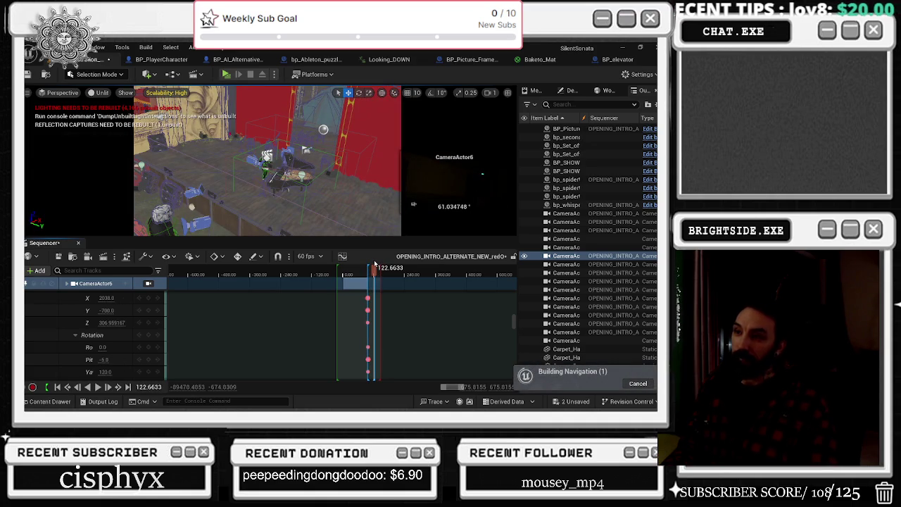
{"action": "scroll", "coordinate": [366, 271], "scroll_direction": "up", "scroll_amount": 5}
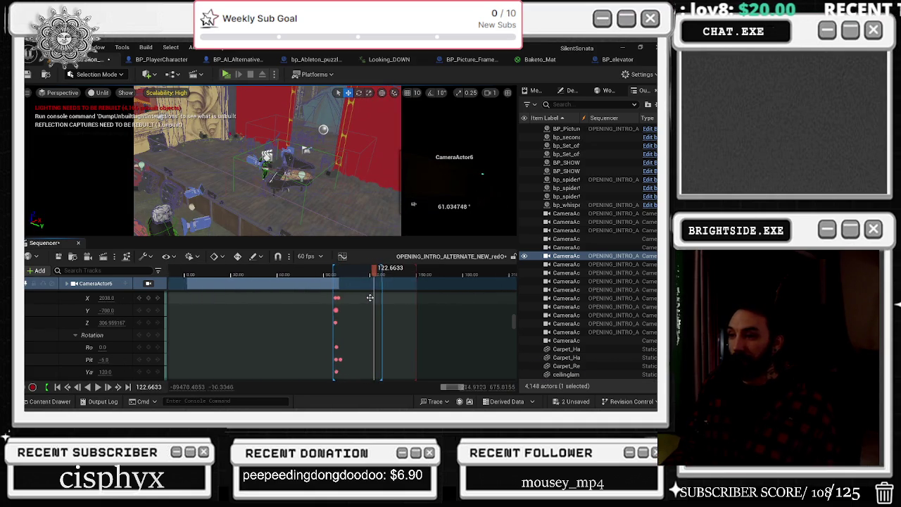
{"action": "mouse_move", "coordinate": [364, 270]}
{"action": "left_mouse_down"}
{"action": "mouse_move", "coordinate": [292, 275]}
{"action": "mouse_move", "coordinate": [297, 284]}
{"action": "left_mouse_up"}
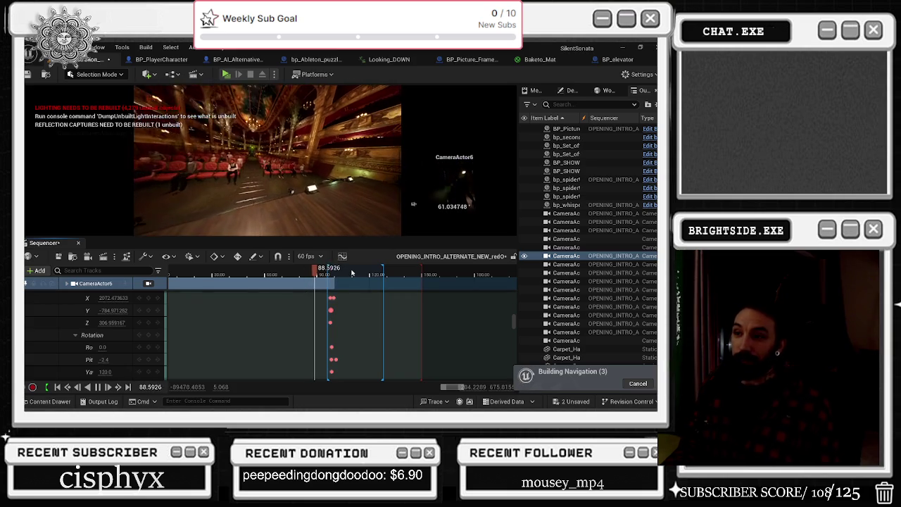
Stop playback, move the playhead to about 66.85–68.87, and switch to game view with G.
{"action": "key", "text": "space"}
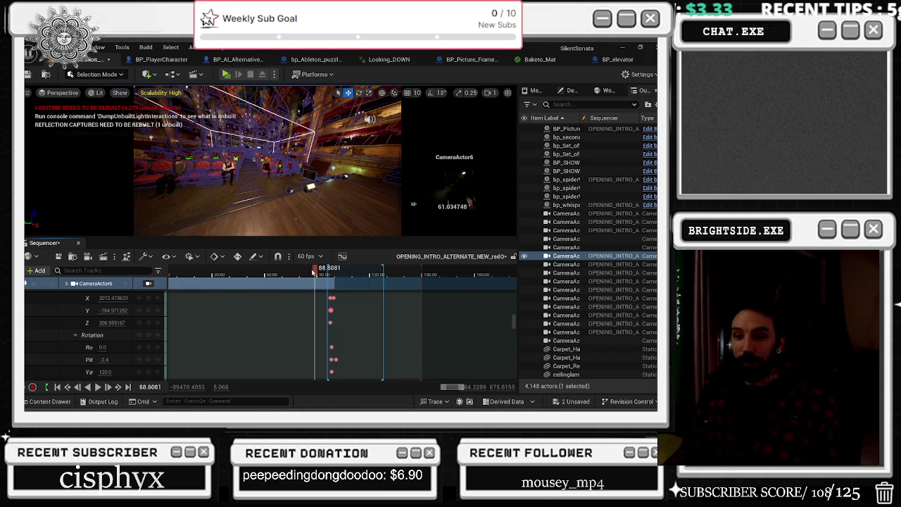
{"action": "left_click", "coordinate": [276, 275]}
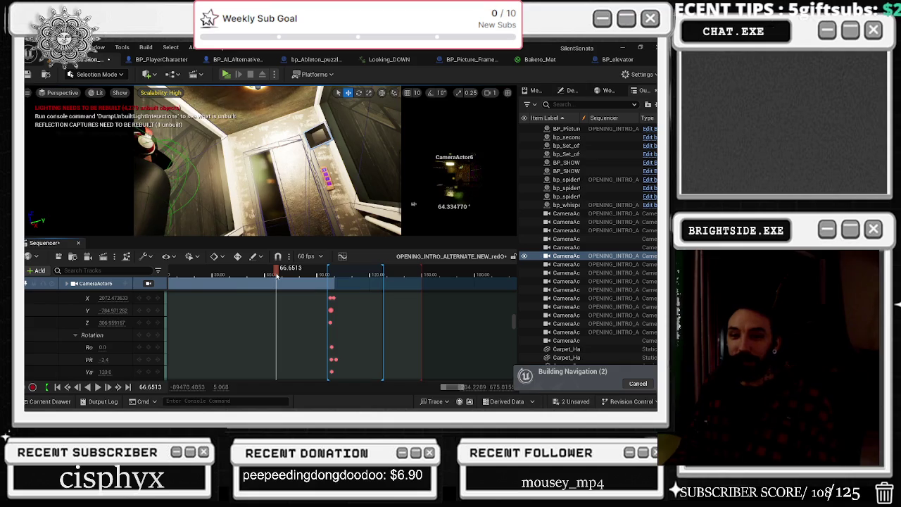
{"action": "left_click_drag", "start_coordinate": [276, 275], "coordinate": [279, 276]}
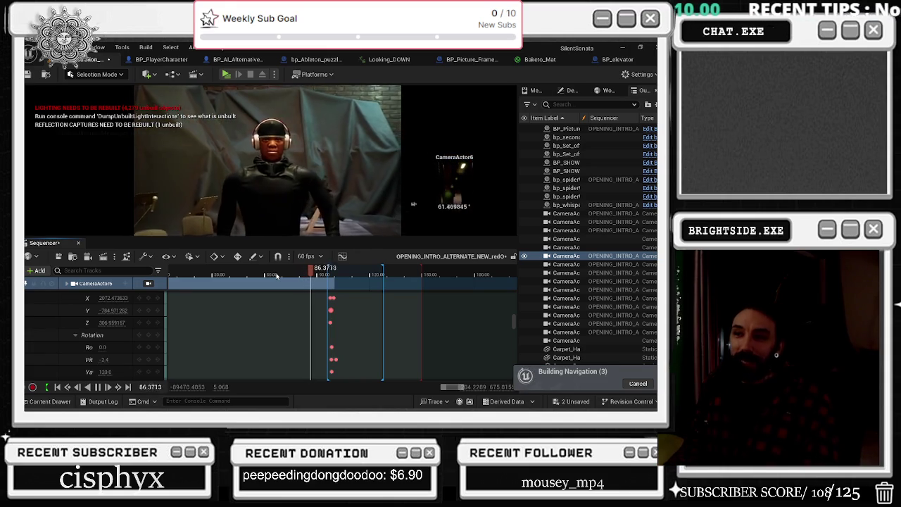
{"action": "scroll", "coordinate": [290, 270], "scroll_direction": "up", "scroll_amount": 4}
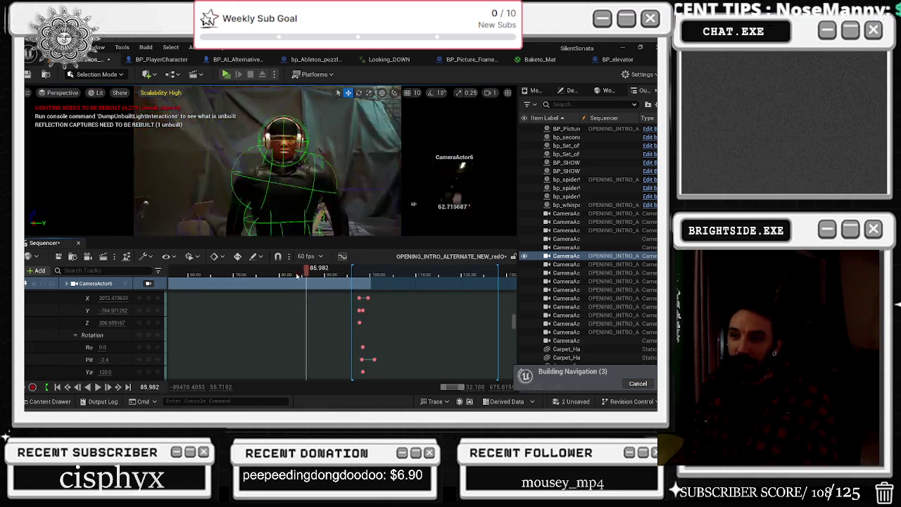
{"action": "key", "text": "g"}
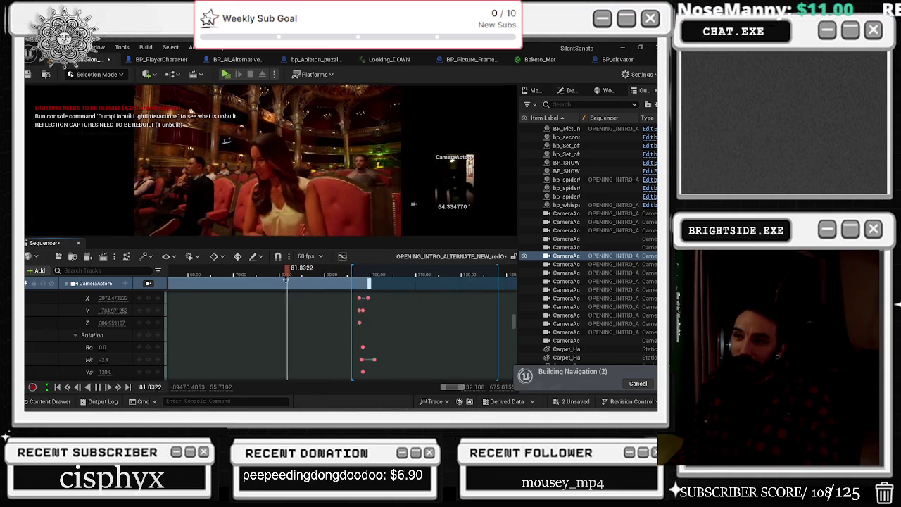
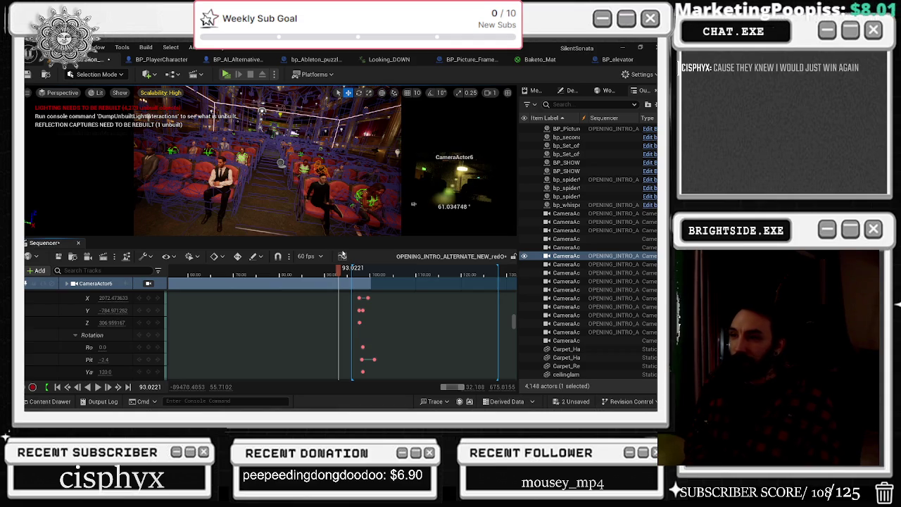
Play the intro, switching between the cinematic camera and editor view, and rewatch from about frame 95.7.
{"action": "key", "text": "space"}
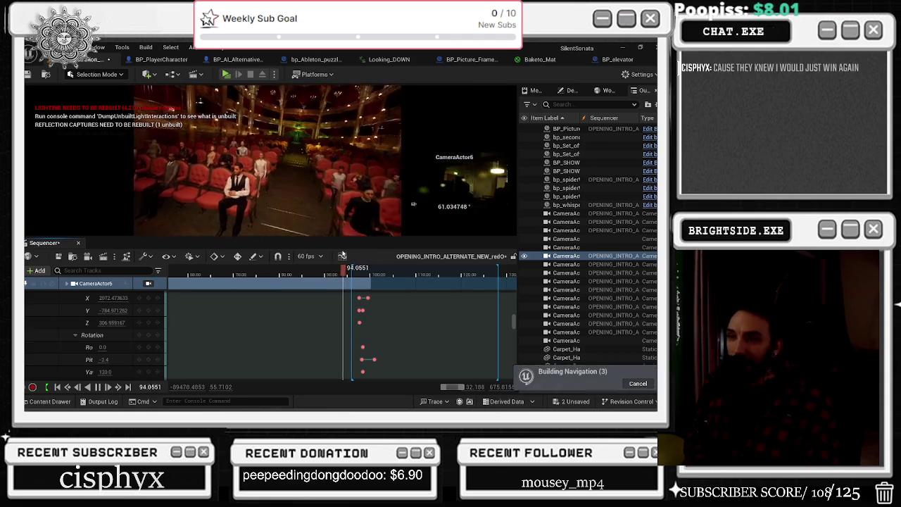
{"action": "left_click", "coordinate": [342, 255]}
{"action": "left_click", "coordinate": [342, 255]}
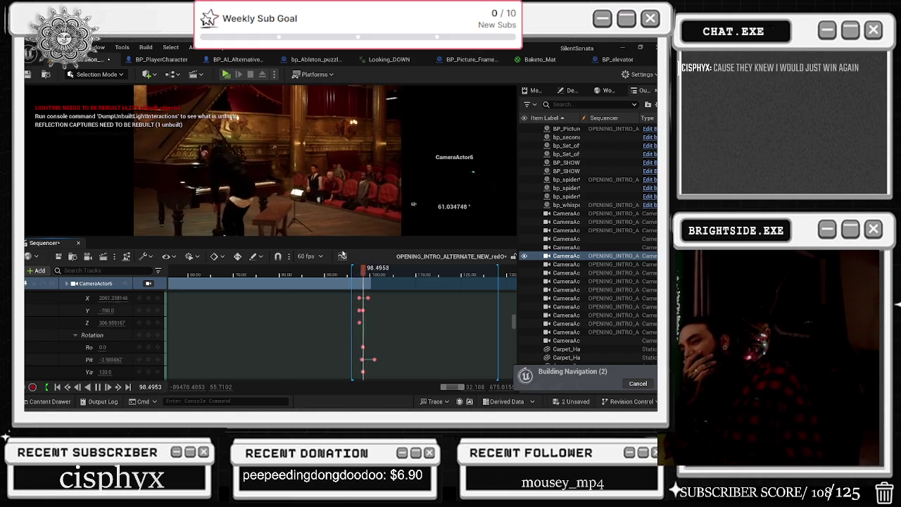
{"action": "left_click", "coordinate": [342, 255]}
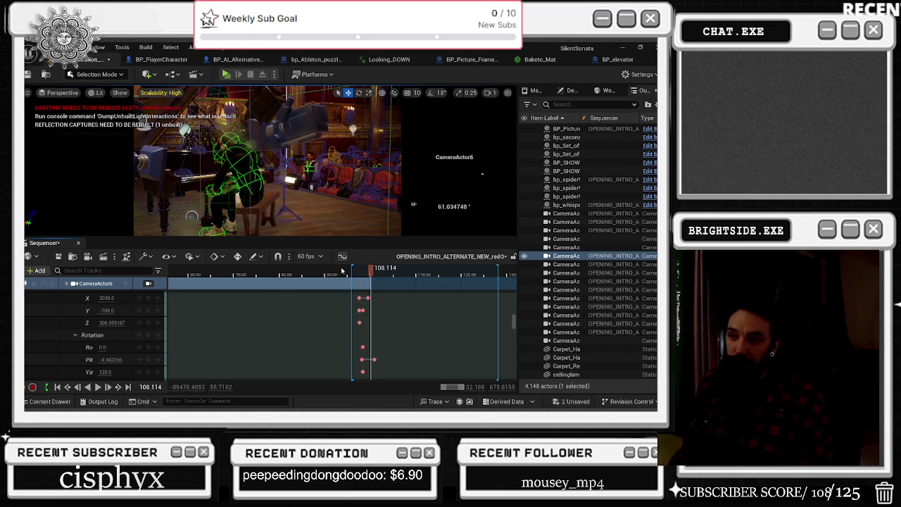
{"action": "left_click", "coordinate": [343, 270]}
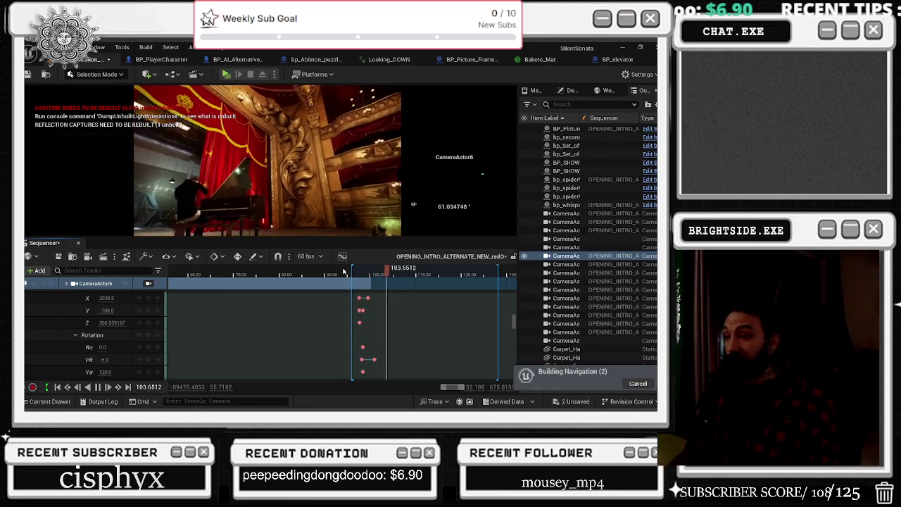
{"action": "left_click", "coordinate": [343, 352]}
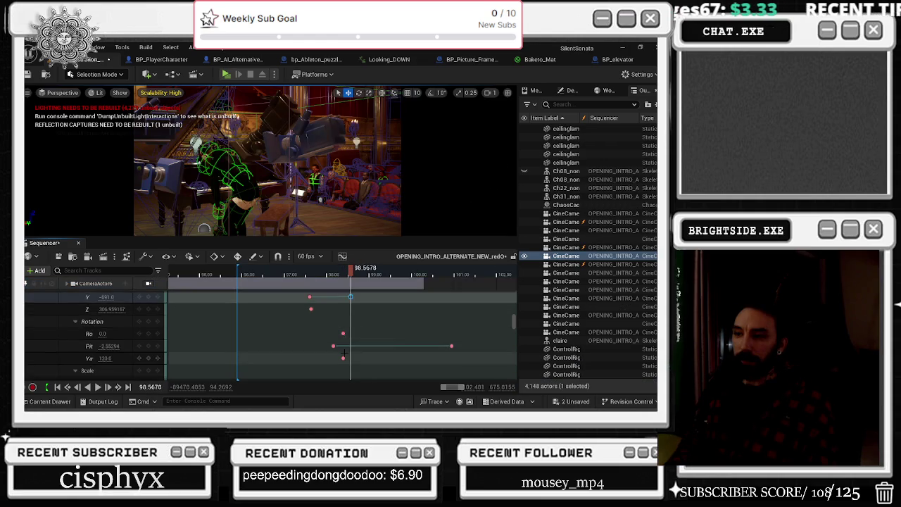
Replay the shot from about frame 97 several times, stopping near frame 99.5.
{"action": "scroll", "coordinate": [343, 345], "scroll_direction": "up", "scroll_amount": 2}
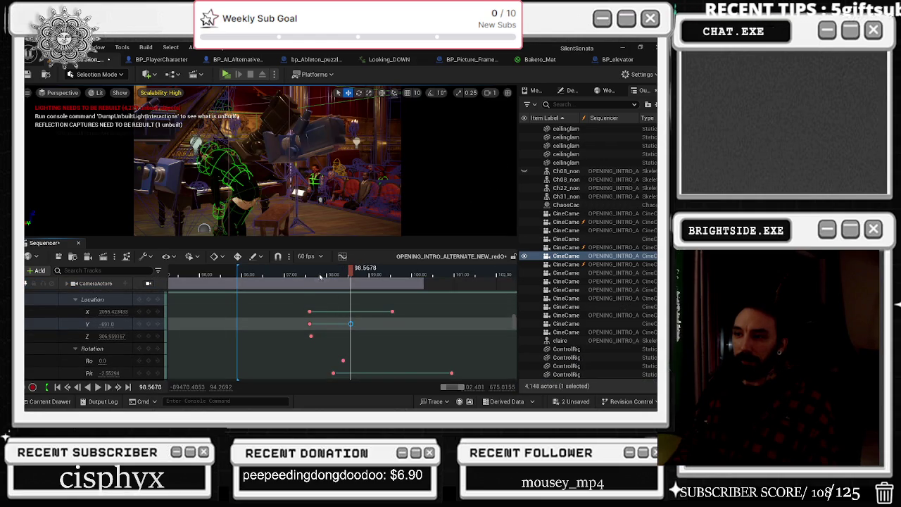
{"action": "left_click", "coordinate": [294, 276]}
{"action": "key", "text": "space"}
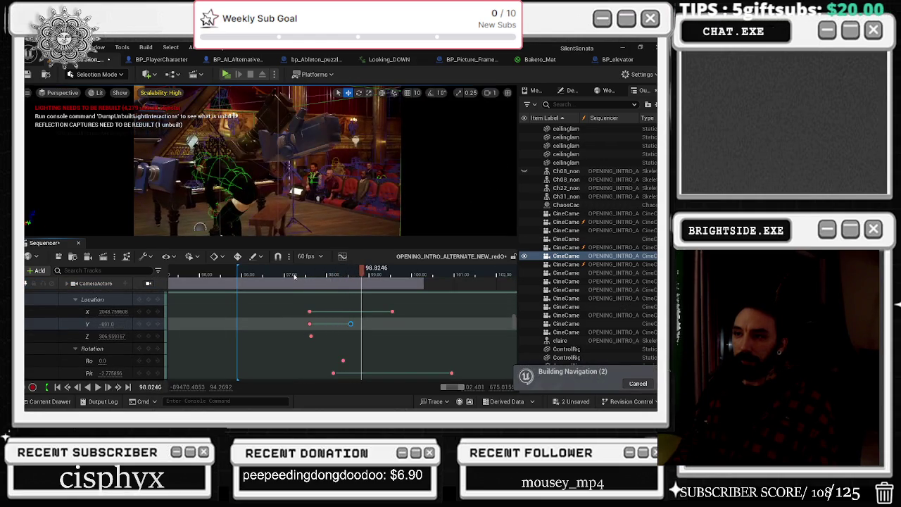
{"action": "left_click", "coordinate": [277, 275]}
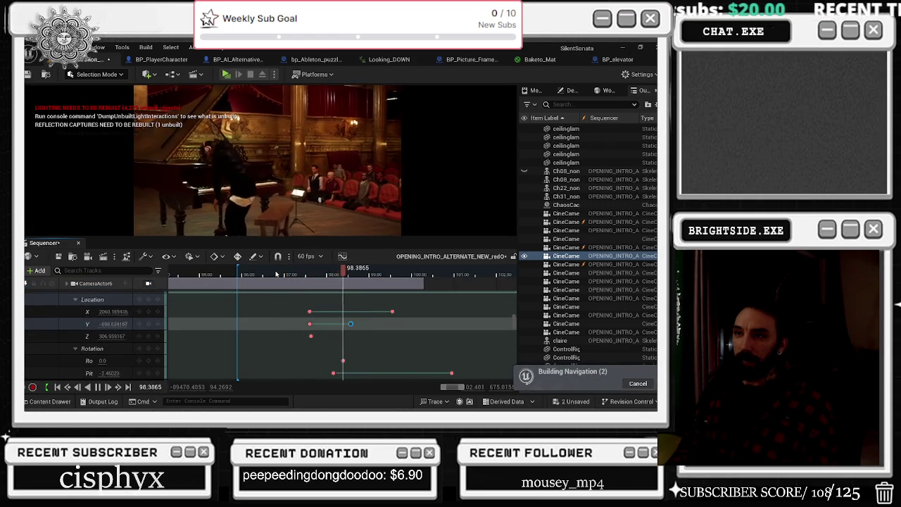
{"action": "scroll", "coordinate": [303, 280], "scroll_direction": "down", "scroll_amount": 1}
{"action": "left_click", "coordinate": [304, 276]}
{"action": "key", "text": "space"}
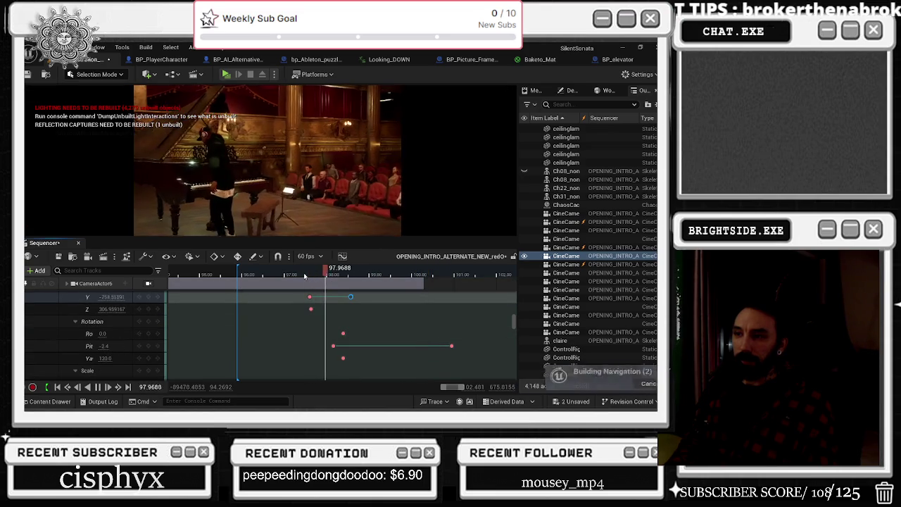
{"action": "key", "text": "space"}
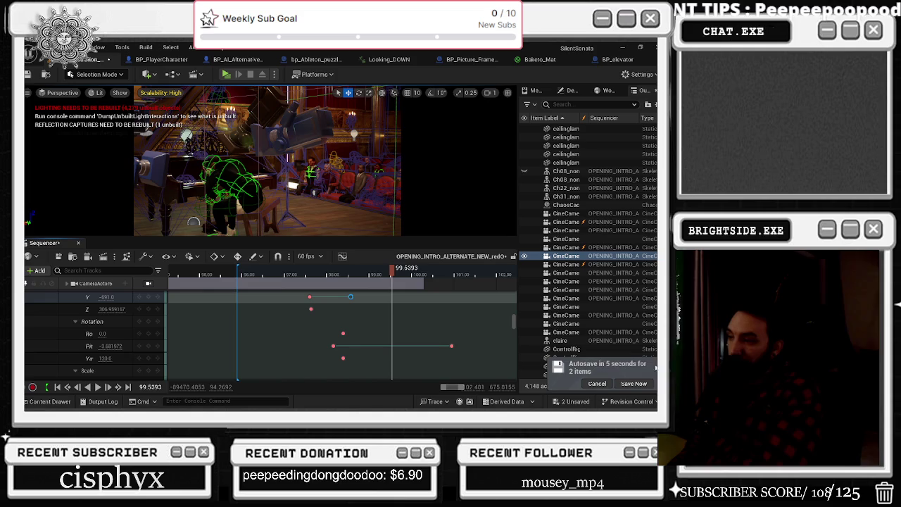
Postpone the autosave and play the sequence from frame 98, then from near the range start.
{"action": "left_click", "coordinate": [597, 383]}
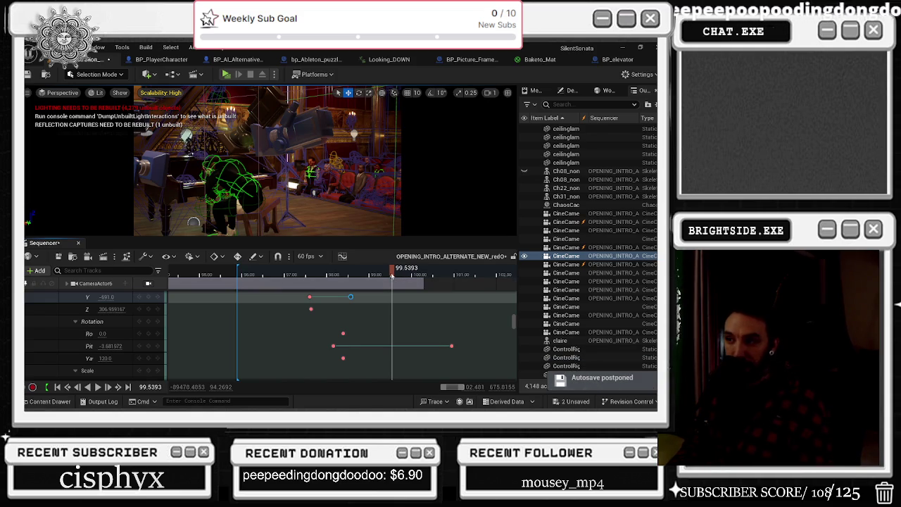
{"action": "left_click_drag", "start_coordinate": [392, 274], "coordinate": [325, 288]}
{"action": "key", "text": "space"}
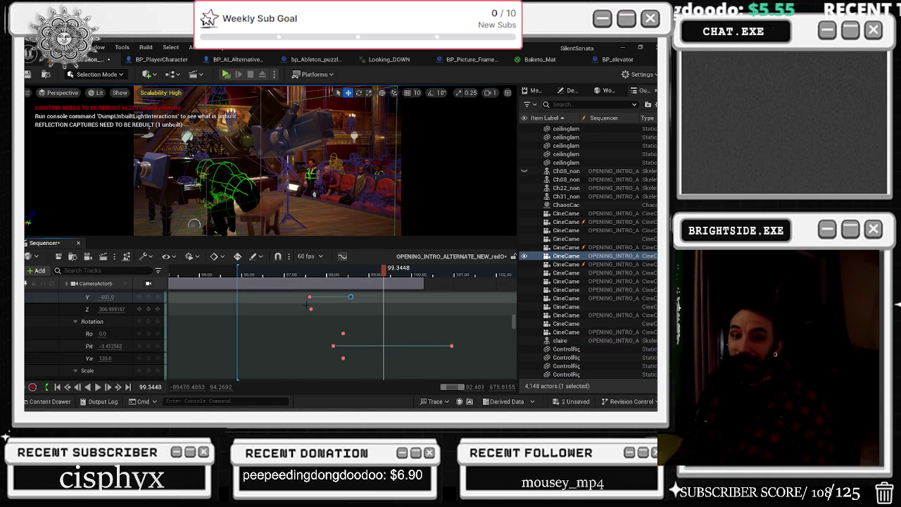
{"action": "left_click", "coordinate": [169, 273]}
{"action": "key", "text": "space"}
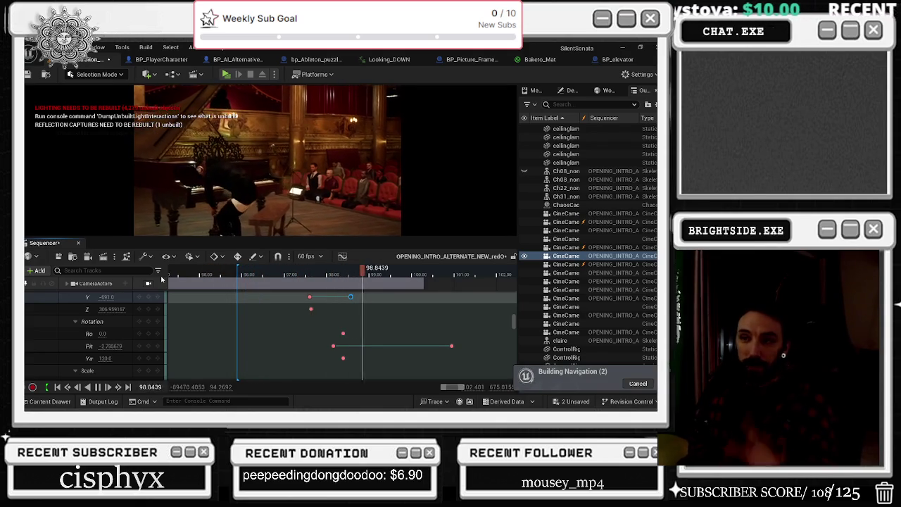
Review playback from frames 85.8, 83.8, 88 and 94.5, stopping near frame 97.6.
{"action": "scroll", "coordinate": [296, 270], "scroll_direction": "down", "scroll_amount": 5}
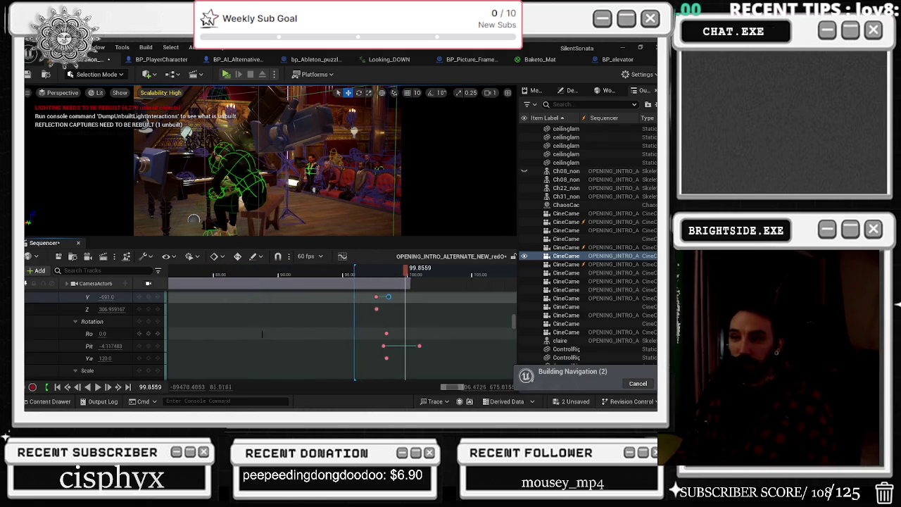
{"action": "left_click_drag", "start_coordinate": [296, 270], "coordinate": [233, 270]}
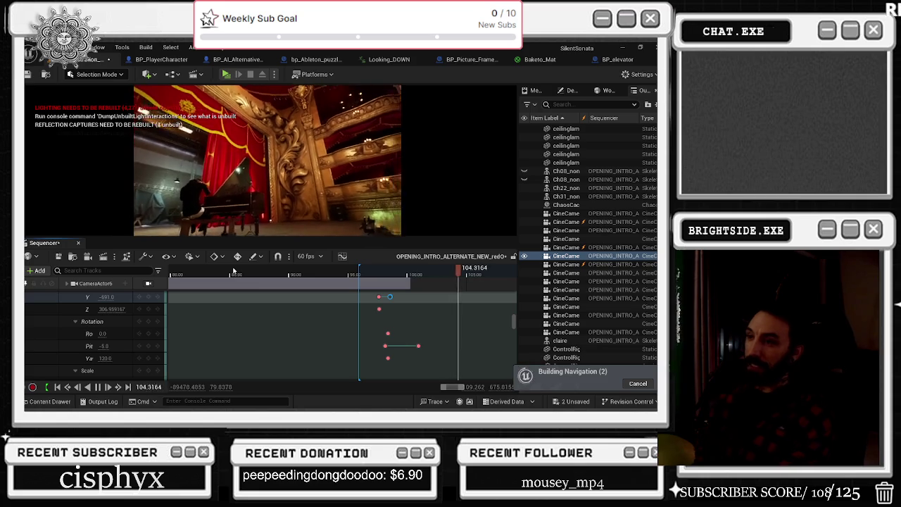
{"action": "left_click", "coordinate": [216, 273]}
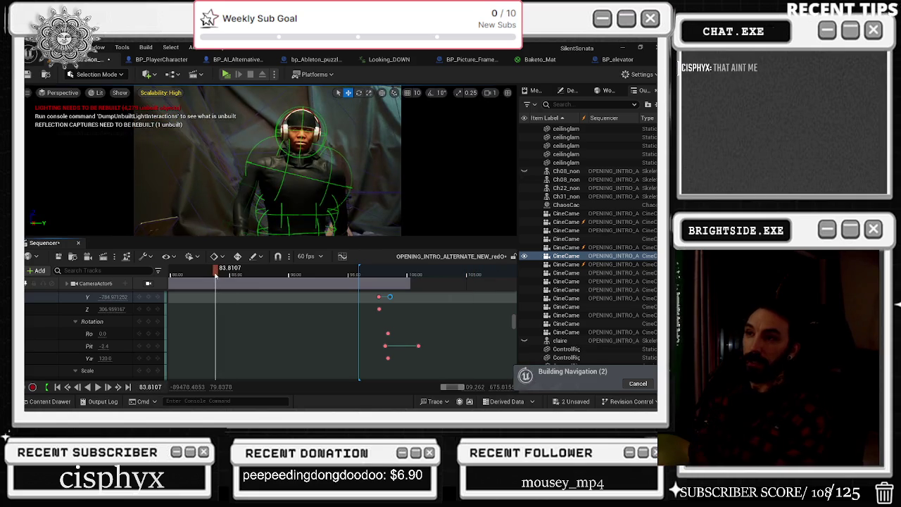
{"action": "key", "text": "space"}
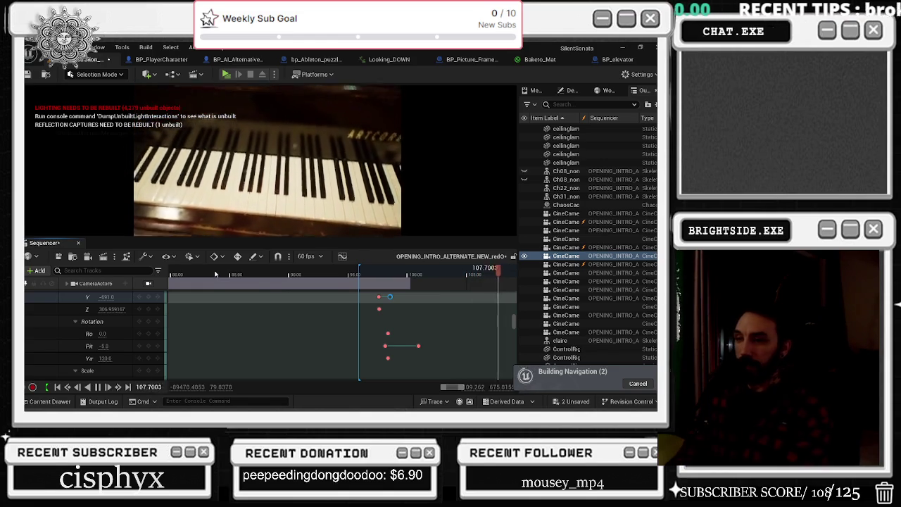
{"action": "left_click", "coordinate": [265, 272]}
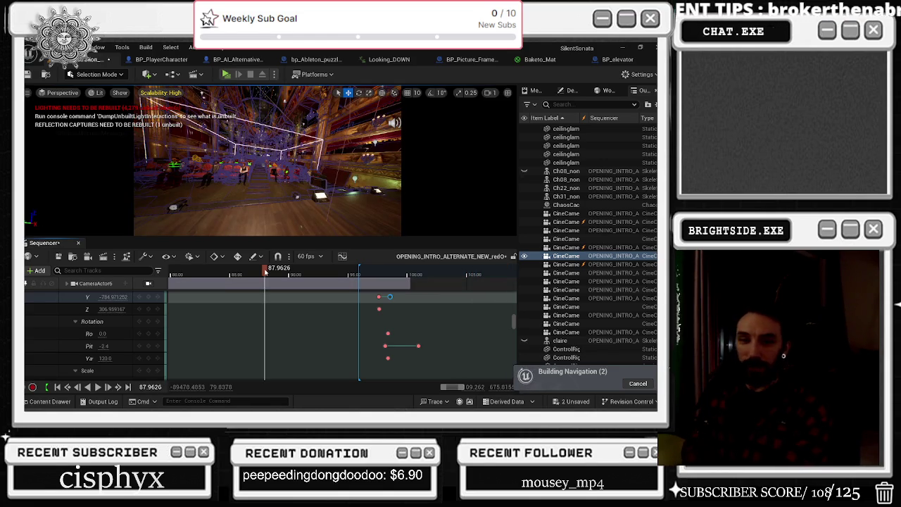
{"action": "key", "text": "space"}
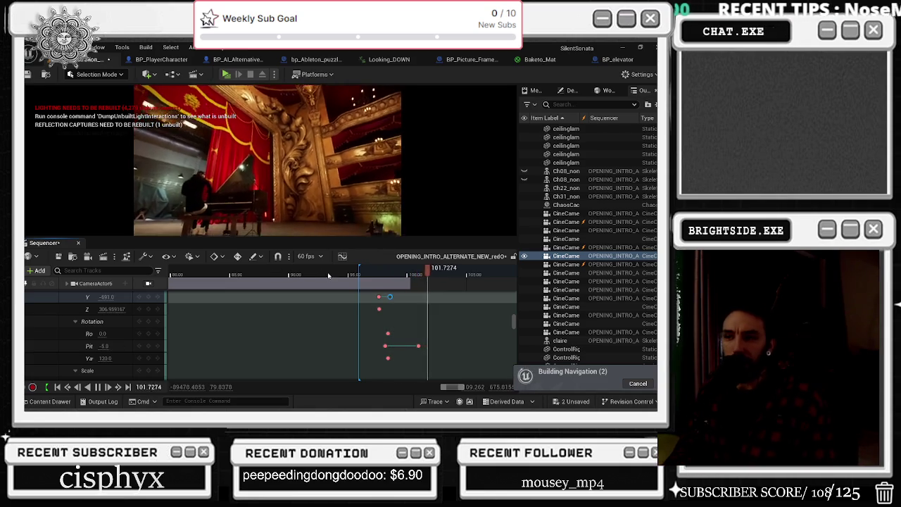
{"action": "left_click", "coordinate": [341, 274]}
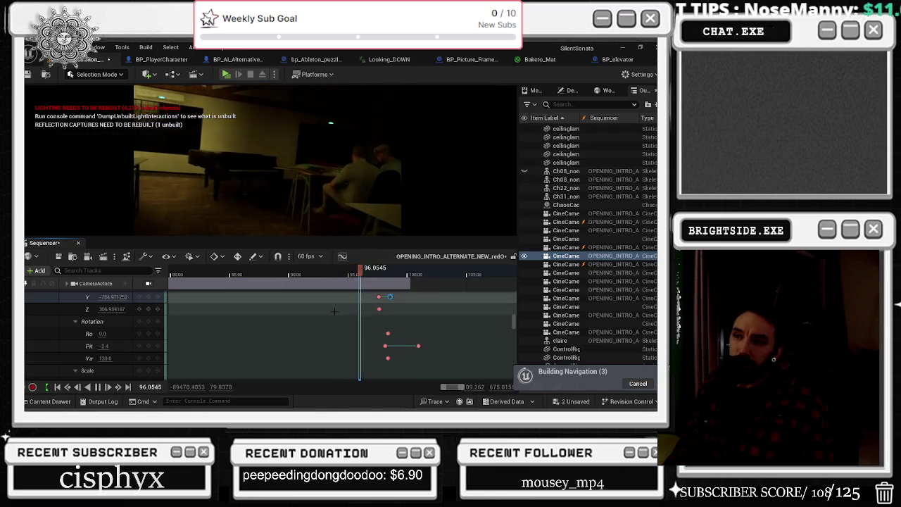
{"action": "key", "text": "space"}
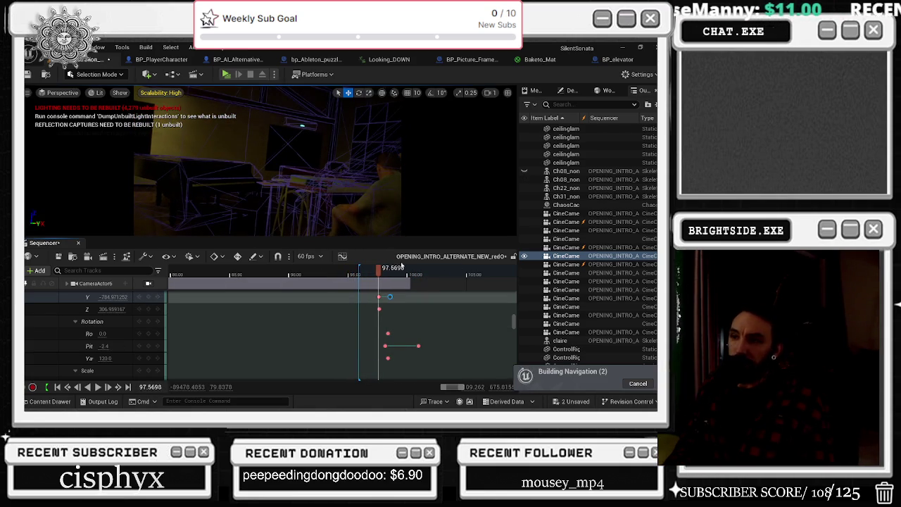
Lock the viewport to the Camera Cuts cameras, preview the cut from 94.9, then unlock.
{"action": "scroll", "coordinate": [513, 320], "scroll_direction": "up", "scroll_amount": 5}
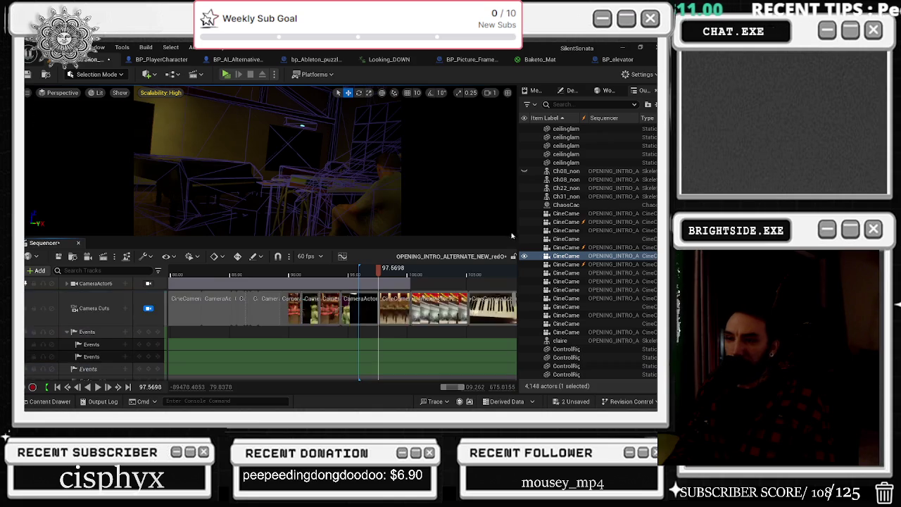
{"action": "left_click", "coordinate": [375, 274]}
{"action": "left_click", "coordinate": [221, 294]}
{"action": "left_click", "coordinate": [148, 307]}
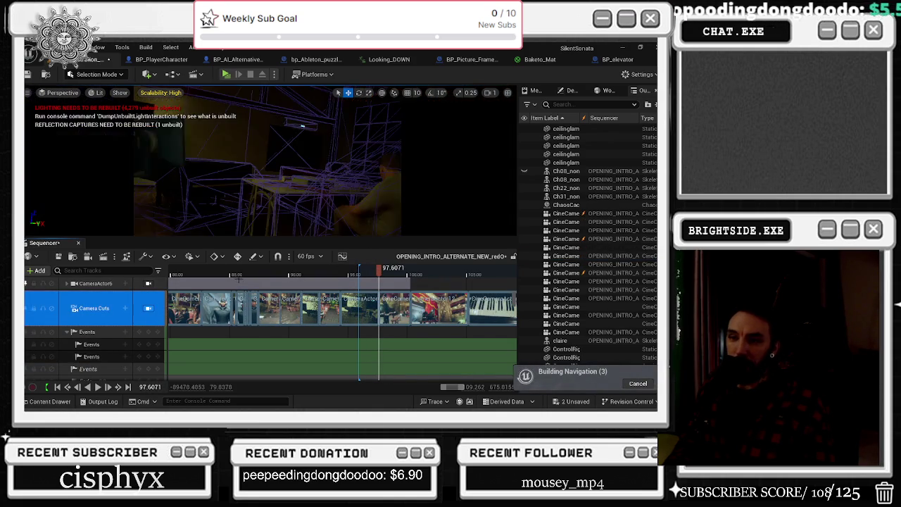
{"action": "left_click_drag", "start_coordinate": [352, 273], "coordinate": [349, 273]}
{"action": "key", "text": "space"}
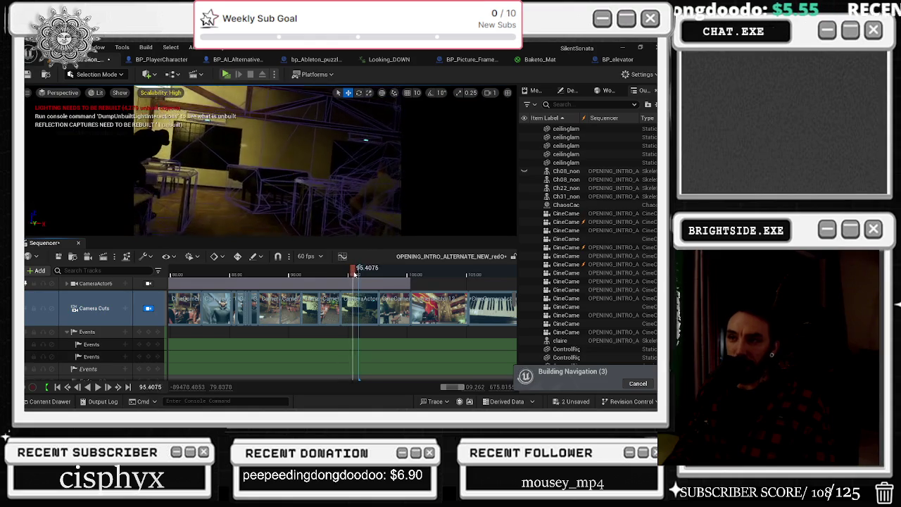
{"action": "key", "text": "space"}
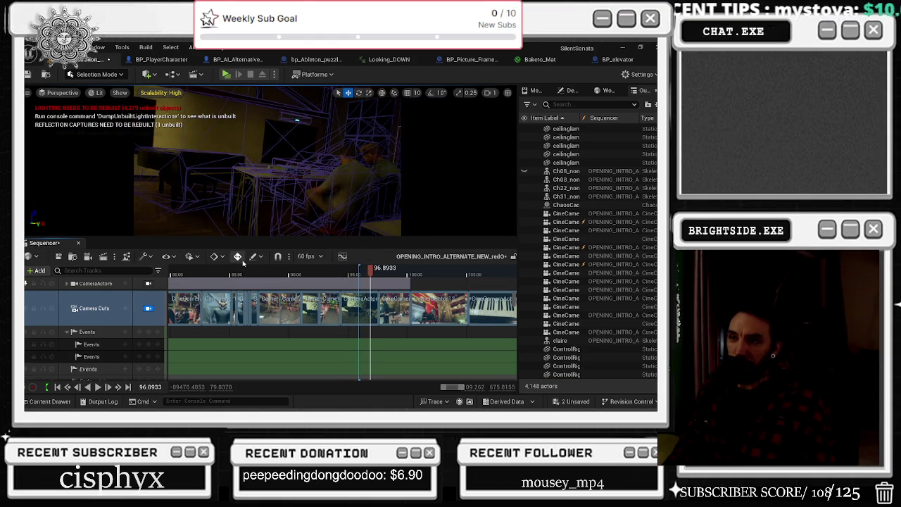
{"action": "left_click", "coordinate": [148, 308]}
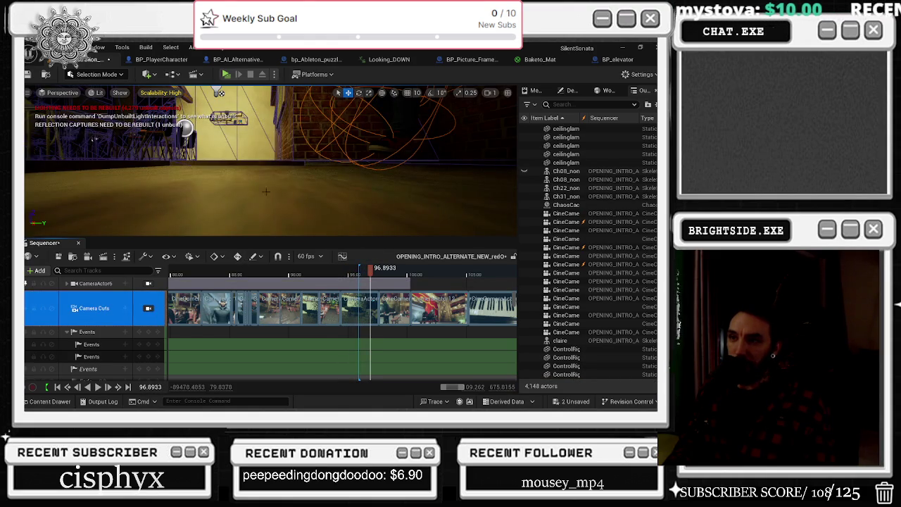
Select NewBlueprint1 and scroll to its PointLight Visible tracks, scrubbing to about frame 89.5.
{"action": "left_click", "coordinate": [219, 92]}
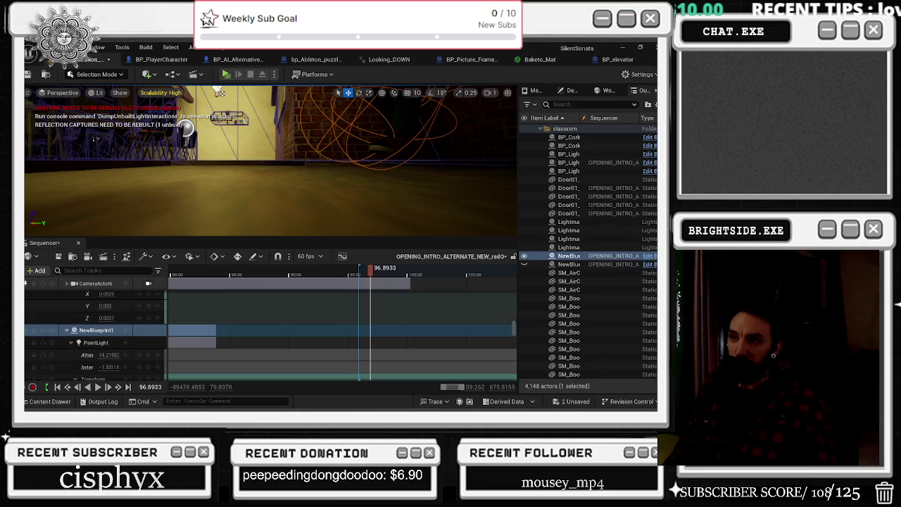
{"action": "scroll", "coordinate": [384, 334], "scroll_direction": "down", "scroll_amount": 3}
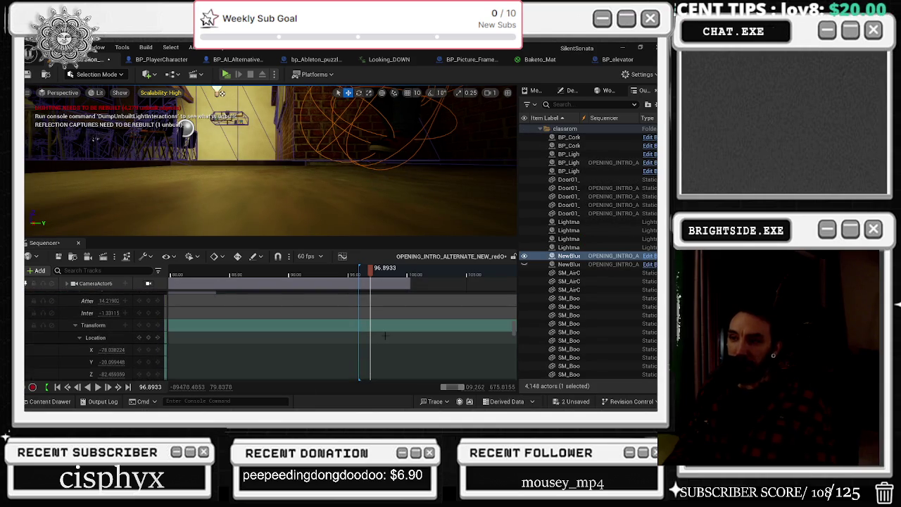
{"action": "scroll", "coordinate": [384, 335], "scroll_direction": "down", "scroll_amount": 5}
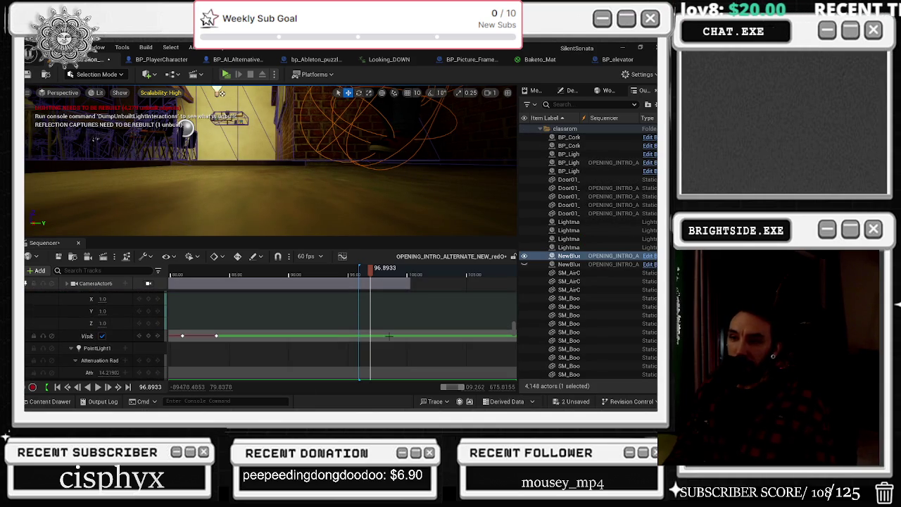
{"action": "scroll", "coordinate": [389, 335], "scroll_direction": "down", "scroll_amount": 5}
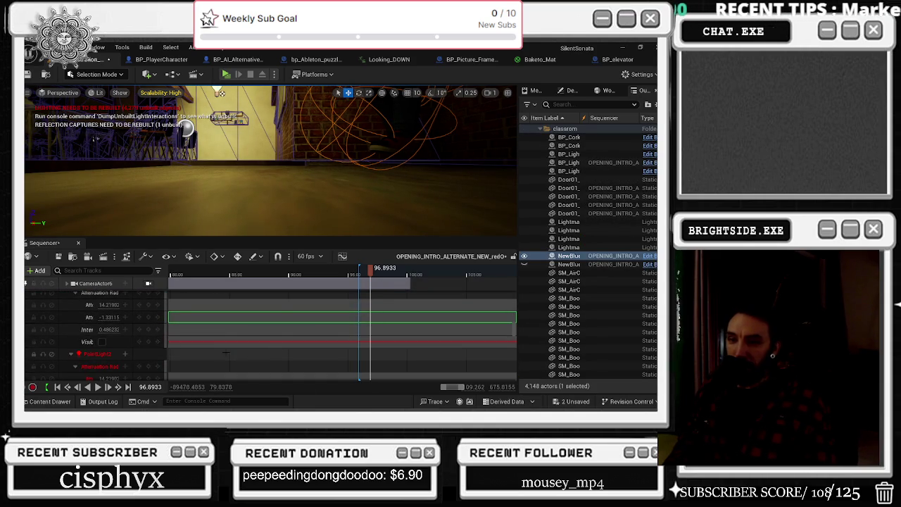
{"action": "left_click_drag", "start_coordinate": [365, 272], "coordinate": [276, 273]}
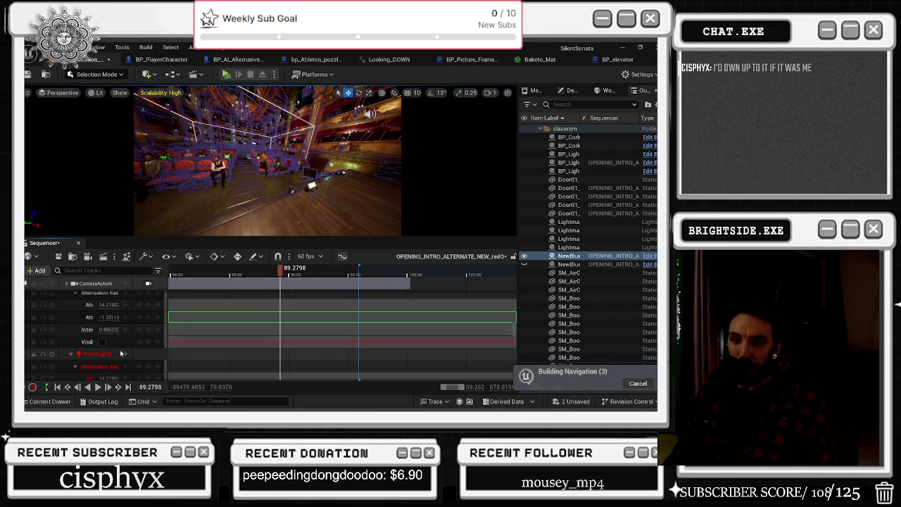
Select the light's Visibility track and key it visible at 82.26.
{"action": "left_click", "coordinate": [148, 342]}
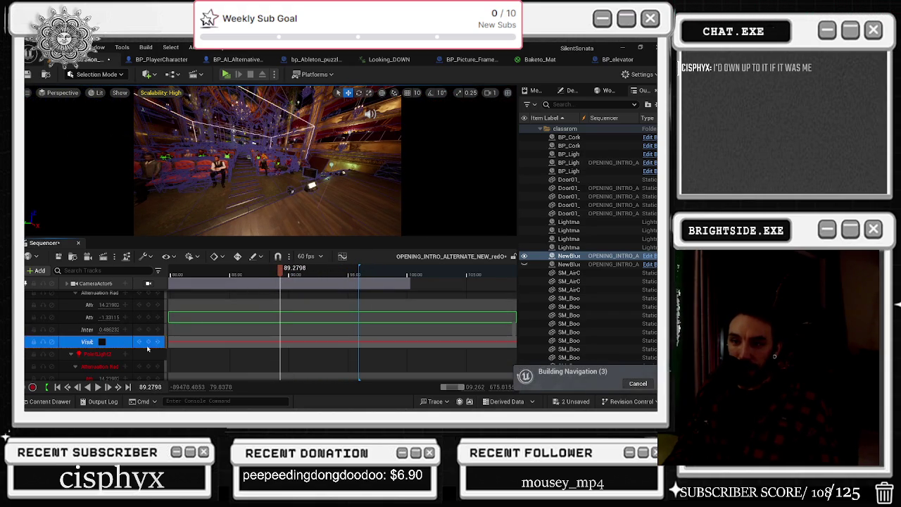
{"action": "left_click_drag", "start_coordinate": [280, 273], "coordinate": [171, 273]}
{"action": "key", "text": "space"}
{"action": "left_click", "coordinate": [100, 341]}
{"action": "left_click", "coordinate": [102, 341]}
Preview the visibility change, stopping at 87.752, then scrub back to the headphone character shot.
{"action": "left_click", "coordinate": [204, 273]}
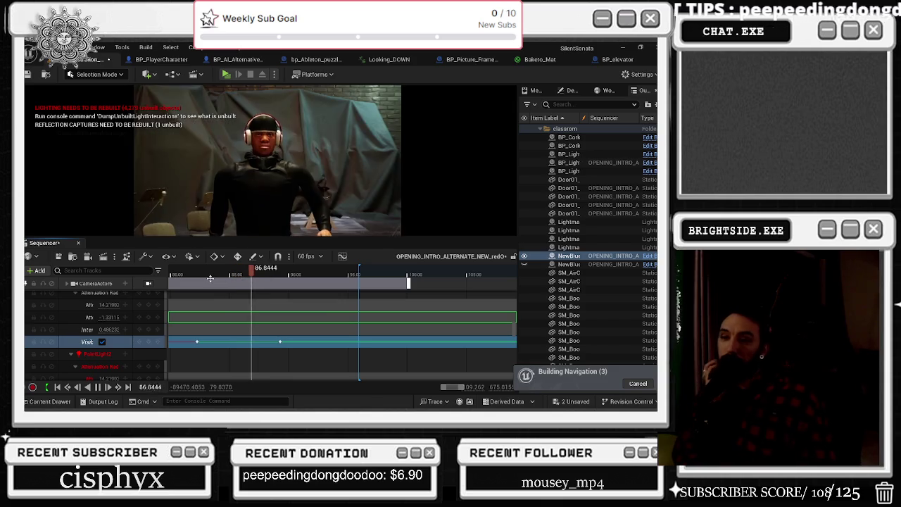
{"action": "key", "text": "space"}
{"action": "scroll", "coordinate": [103, 350], "scroll_direction": "down", "scroll_amount": 2}
{"action": "scroll", "coordinate": [105, 349], "scroll_direction": "down", "scroll_amount": 5}
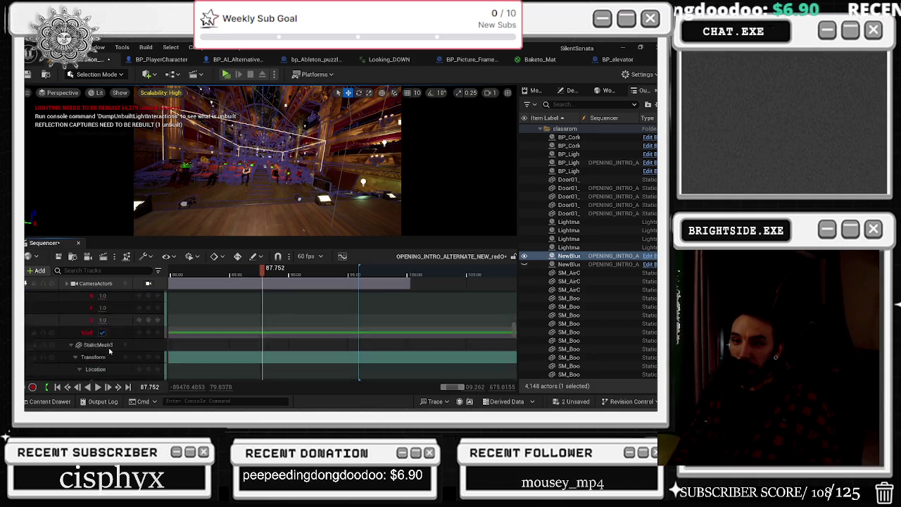
{"action": "scroll", "coordinate": [110, 345], "scroll_direction": "up", "scroll_amount": 2}
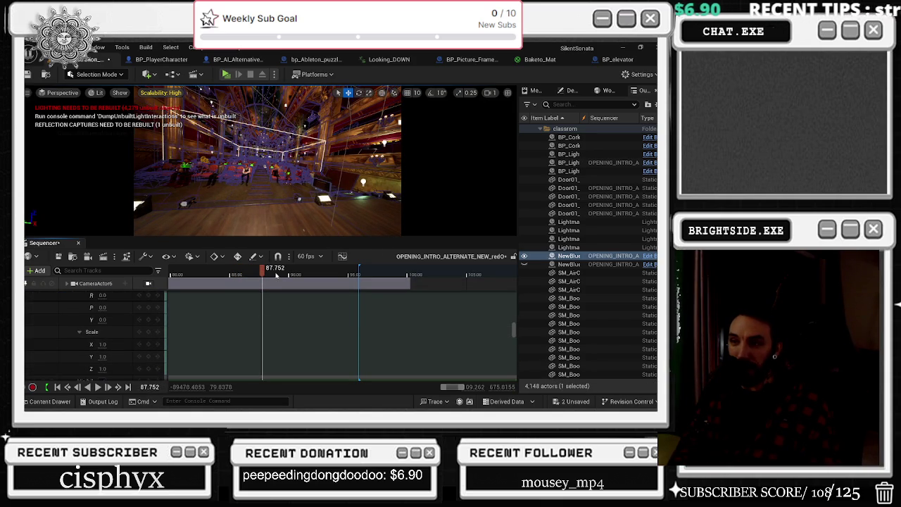
{"action": "key", "text": "space"}
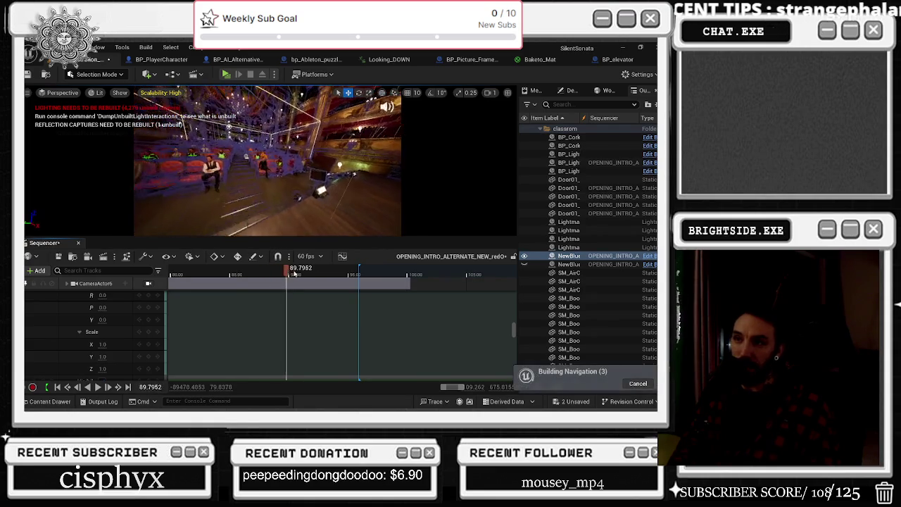
{"action": "mouse_move", "coordinate": [274, 276]}
{"action": "left_mouse_down"}
{"action": "mouse_move", "coordinate": [254, 280]}
{"action": "mouse_move", "coordinate": [281, 280]}
{"action": "mouse_move", "coordinate": [224, 282]}
{"action": "mouse_move", "coordinate": [245, 282]}
{"action": "mouse_move", "coordinate": [233, 282]}
{"action": "left_mouse_up"}
{"action": "scroll", "coordinate": [113, 310], "scroll_direction": "down", "scroll_amount": 5}
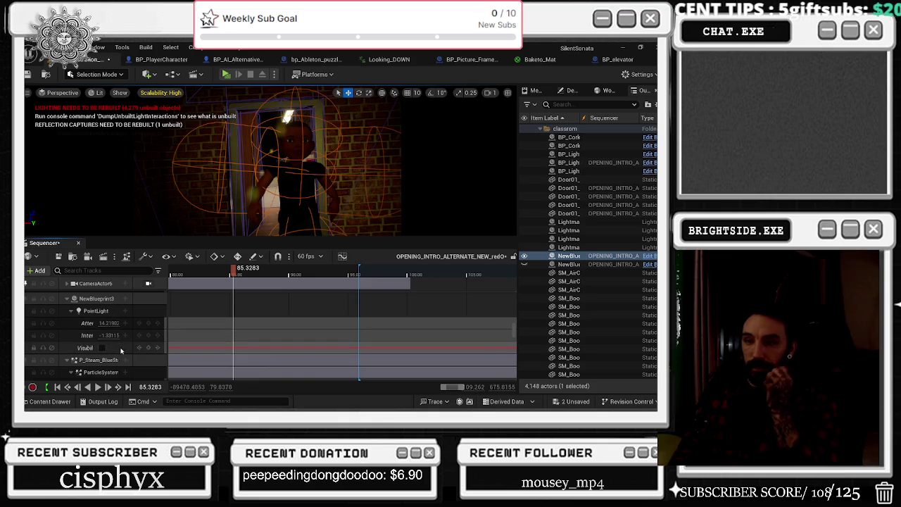
Key NewBlueprint3's point light Visible at 85.042 and preview from 83.8 to 86.257.
{"action": "left_click_drag", "start_coordinate": [232, 273], "coordinate": [229, 273]}
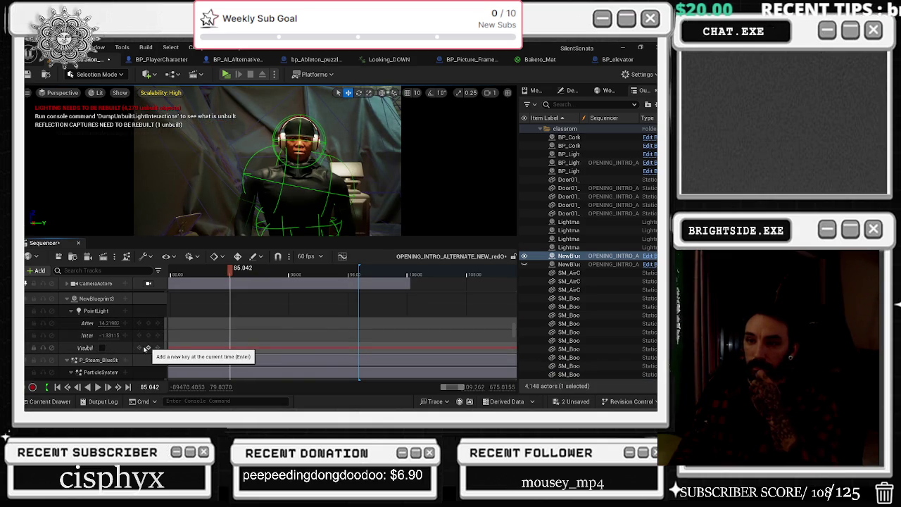
{"action": "left_click", "coordinate": [102, 347]}
{"action": "scroll", "coordinate": [211, 331], "scroll_direction": "down", "scroll_amount": 4}
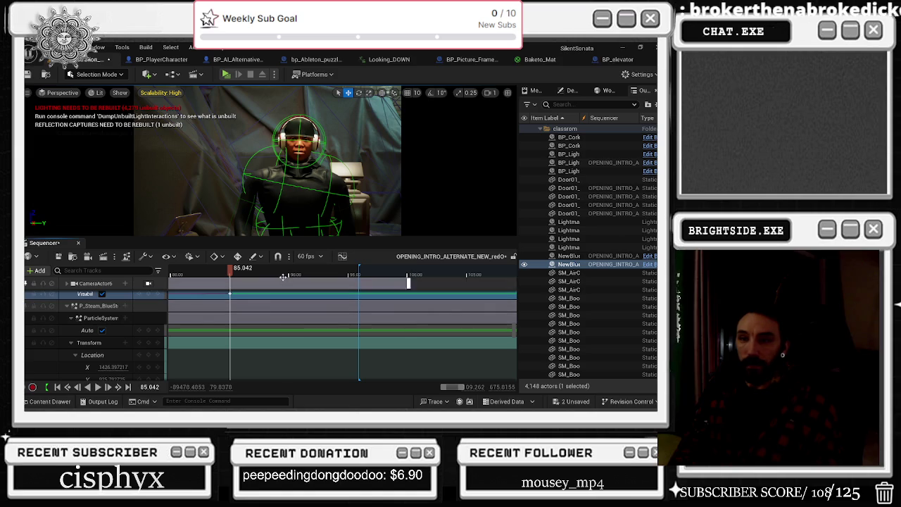
{"action": "left_click_drag", "start_coordinate": [230, 273], "coordinate": [215, 273]}
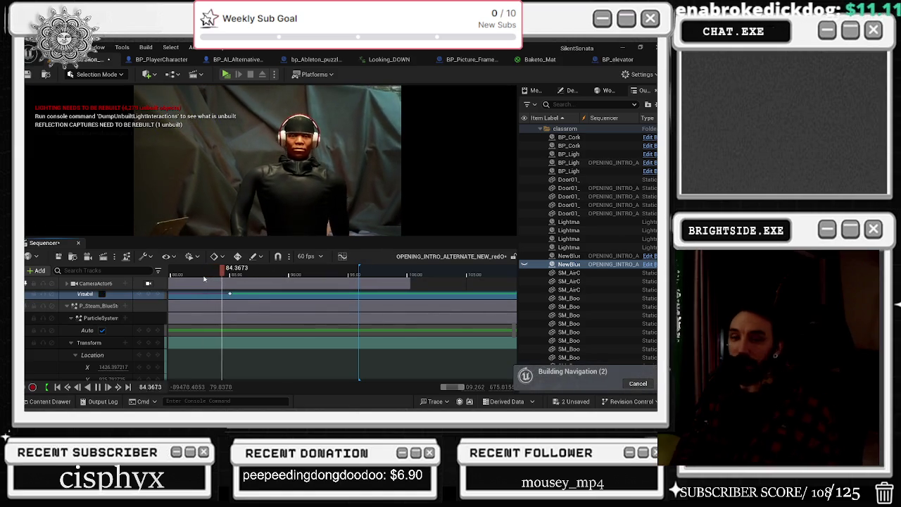
{"action": "key", "text": "space"}
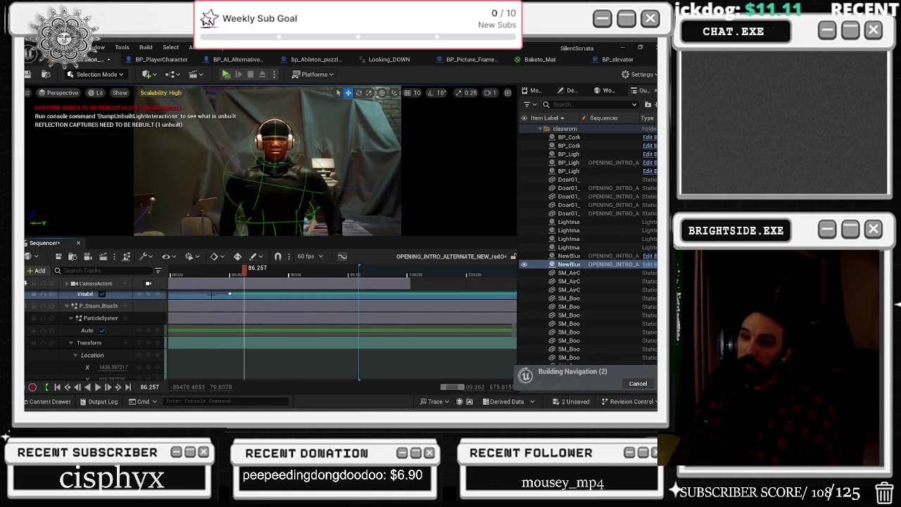
Collapse and re-expand NewBlueprint3's PointLight property rows, undoing an accidental track rename.
{"action": "scroll", "coordinate": [99, 328], "scroll_direction": "down", "scroll_amount": 7}
{"action": "scroll", "coordinate": [99, 328], "scroll_direction": "down", "scroll_amount": 6}
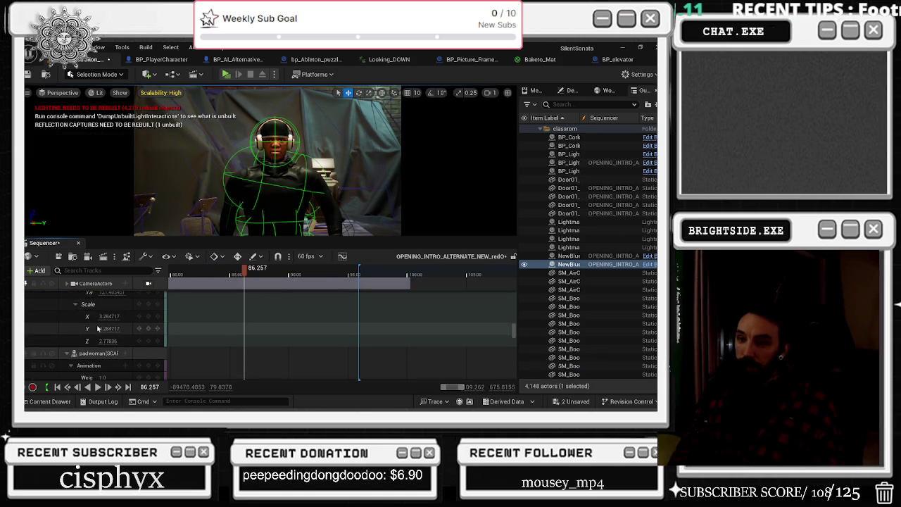
{"action": "scroll", "coordinate": [100, 330], "scroll_direction": "up", "scroll_amount": 2}
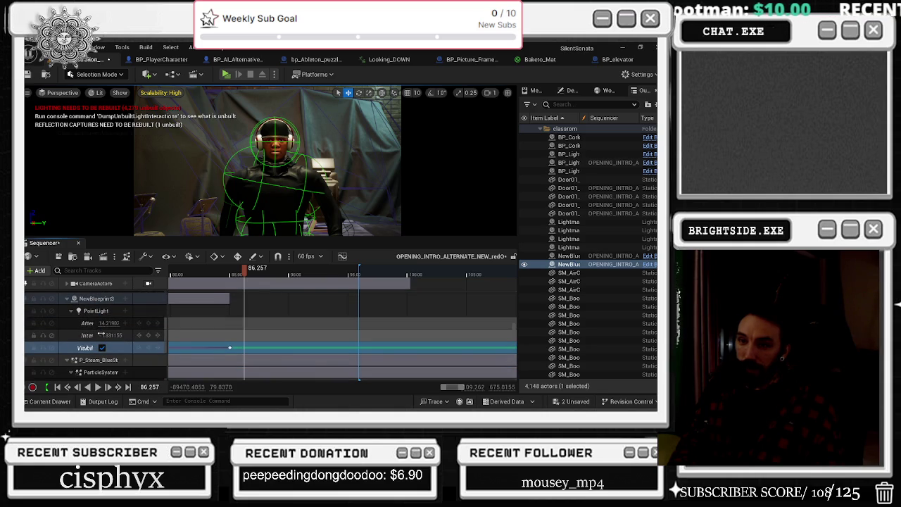
{"action": "left_click", "coordinate": [78, 299]}
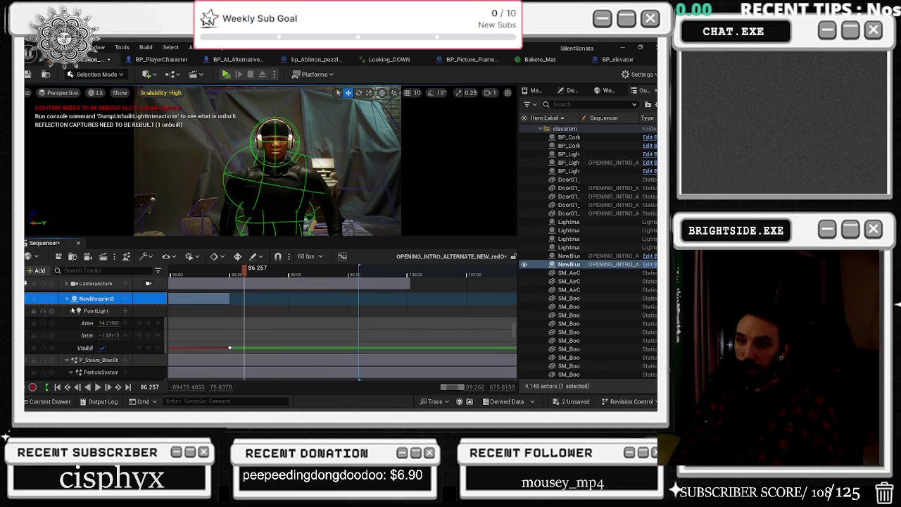
{"action": "left_click", "coordinate": [71, 310]}
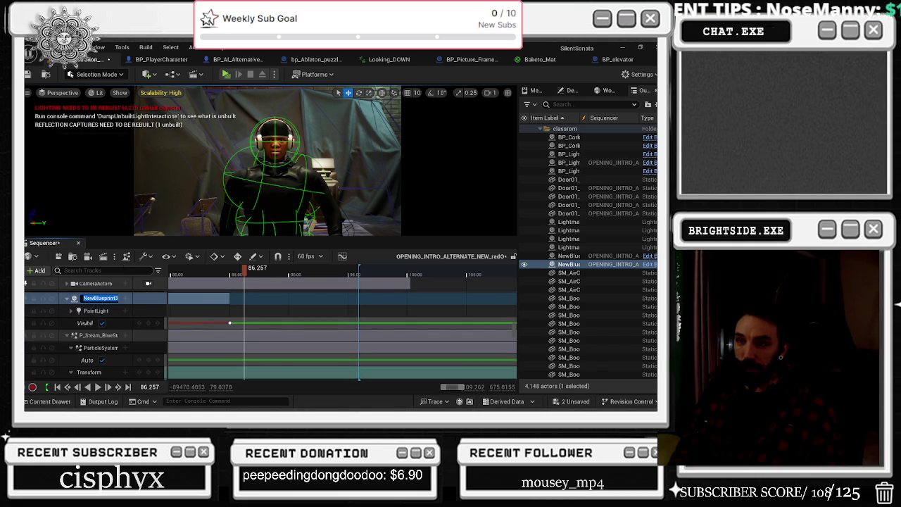
{"action": "scroll", "coordinate": [112, 310], "scroll_direction": "up", "scroll_amount": 1}
{"action": "left_click", "coordinate": [106, 314]}
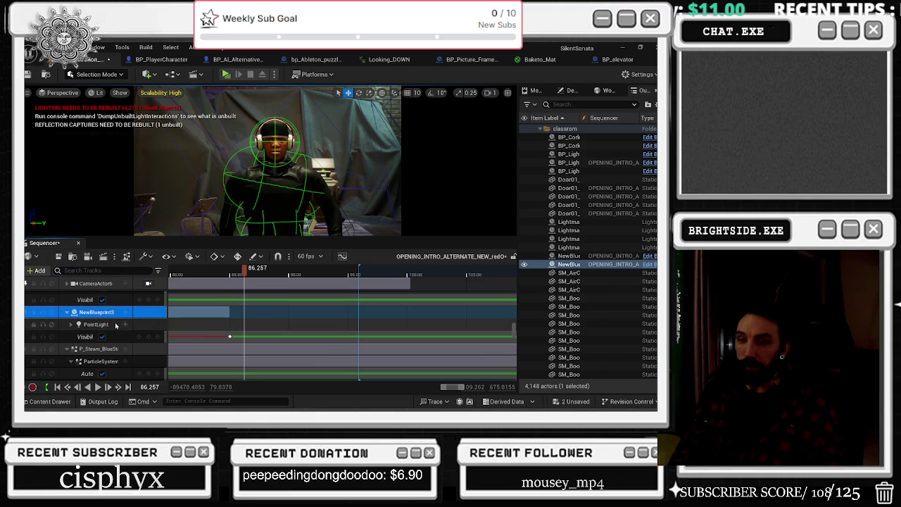
{"action": "key", "text": "ctrl+z"}
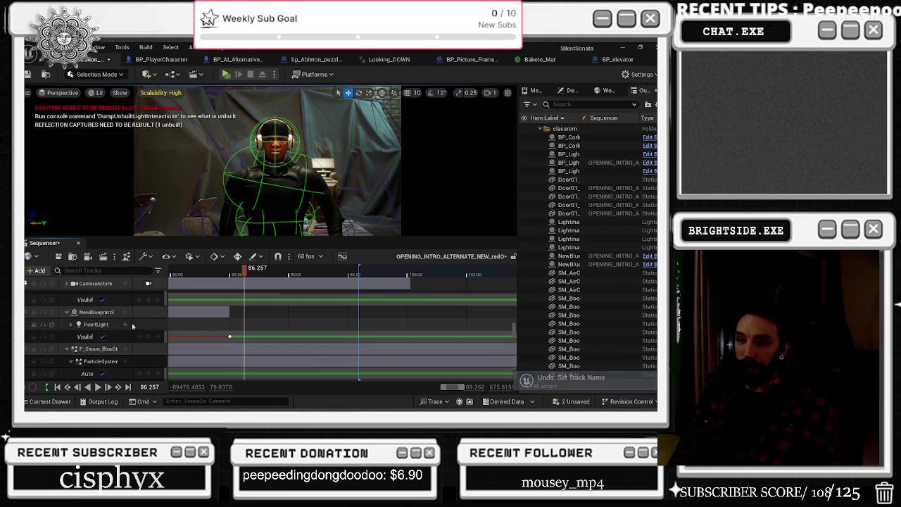
{"action": "double_click", "coordinate": [98, 323]}
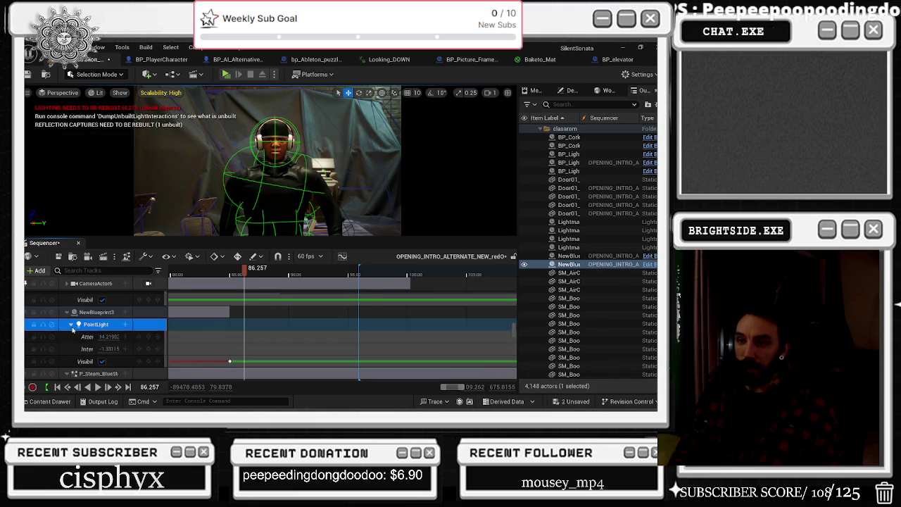
{"action": "left_click", "coordinate": [106, 313]}
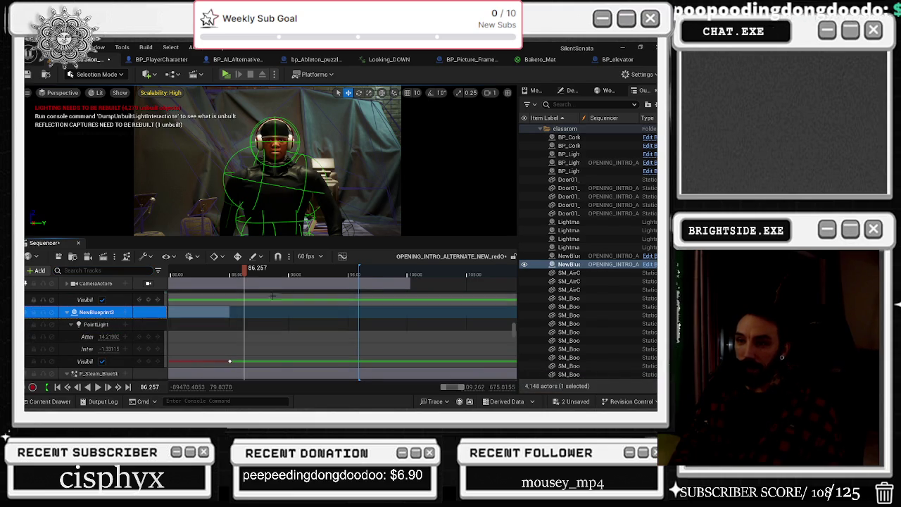
Bring up the NewBlueprint1 and NewBlueprint3 light tracks and move the time to about 86.67.
{"action": "scroll", "coordinate": [103, 331], "scroll_direction": "up", "scroll_amount": 5}
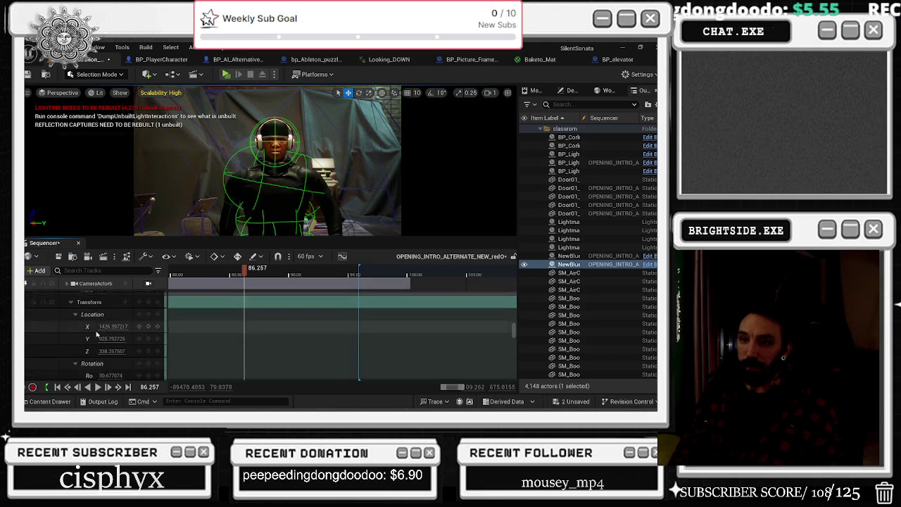
{"action": "scroll", "coordinate": [103, 334], "scroll_direction": "up", "scroll_amount": 3}
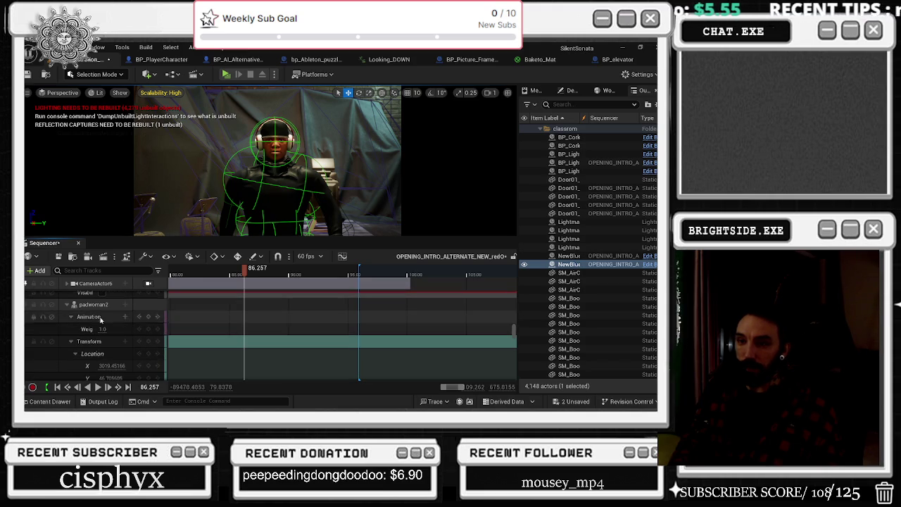
{"action": "left_click", "coordinate": [560, 256]}
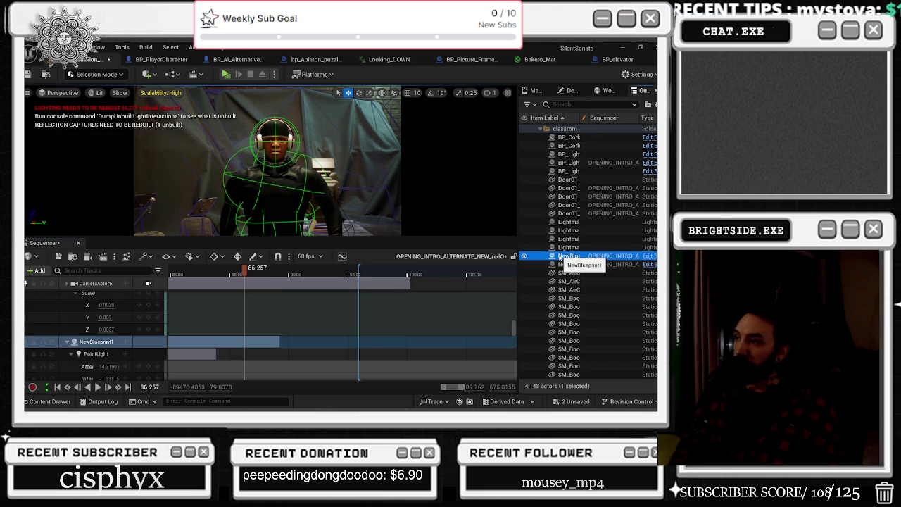
{"action": "scroll", "coordinate": [156, 305], "scroll_direction": "down", "scroll_amount": 5}
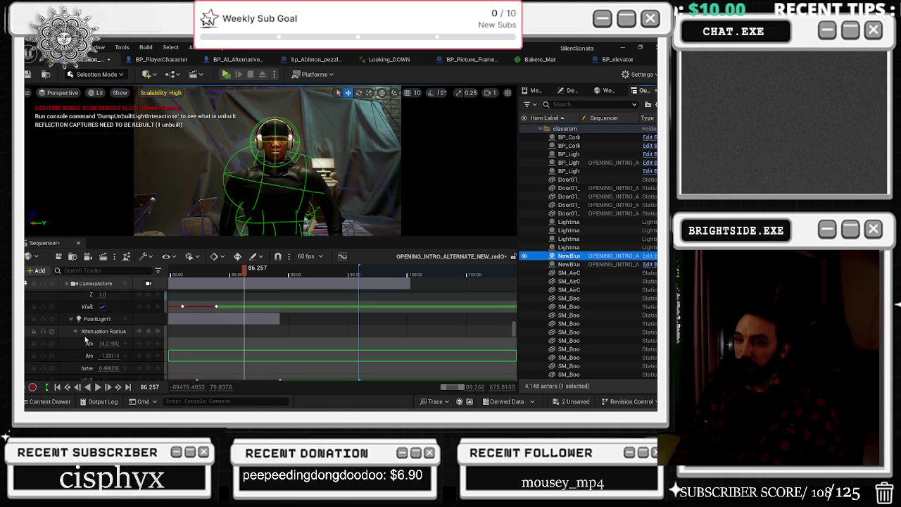
{"action": "left_click", "coordinate": [578, 265]}
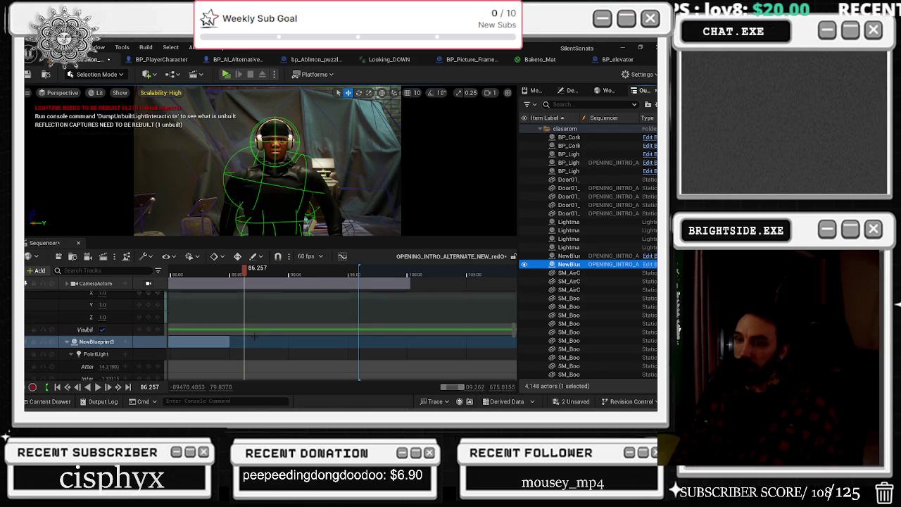
{"action": "scroll", "coordinate": [155, 351], "scroll_direction": "down", "scroll_amount": 5}
{"action": "scroll", "coordinate": [154, 351], "scroll_direction": "up", "scroll_amount": 2}
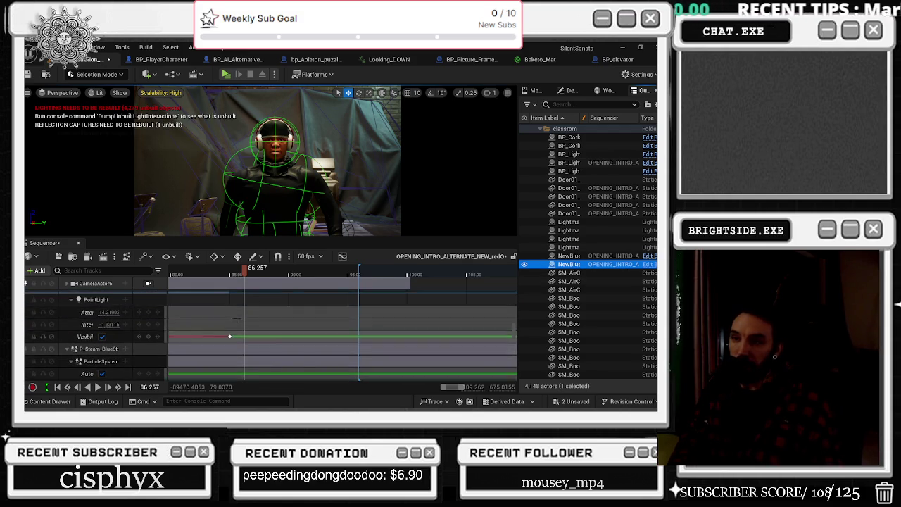
{"action": "left_click_drag", "start_coordinate": [245, 278], "coordinate": [250, 279]}
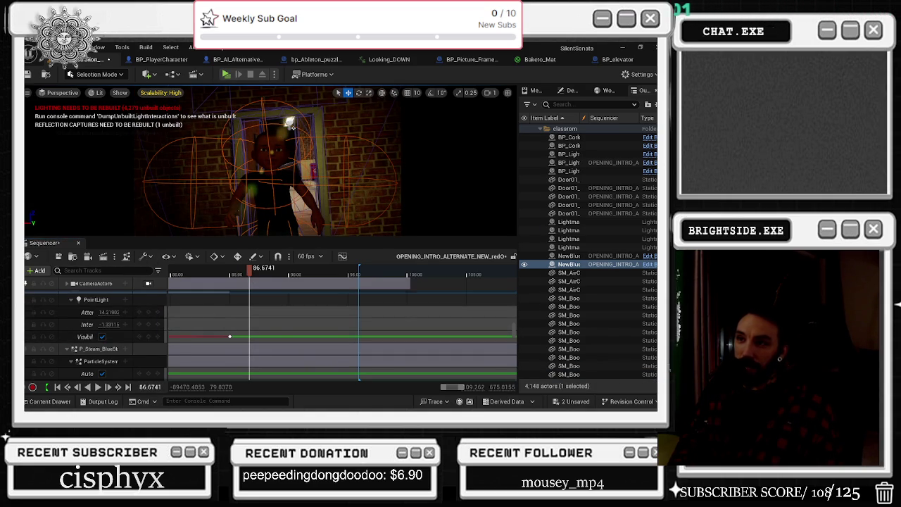
Switch to the editor view, select the NewBlueprint point light, and fly to view the classroom.
{"action": "left_click", "coordinate": [290, 124]}
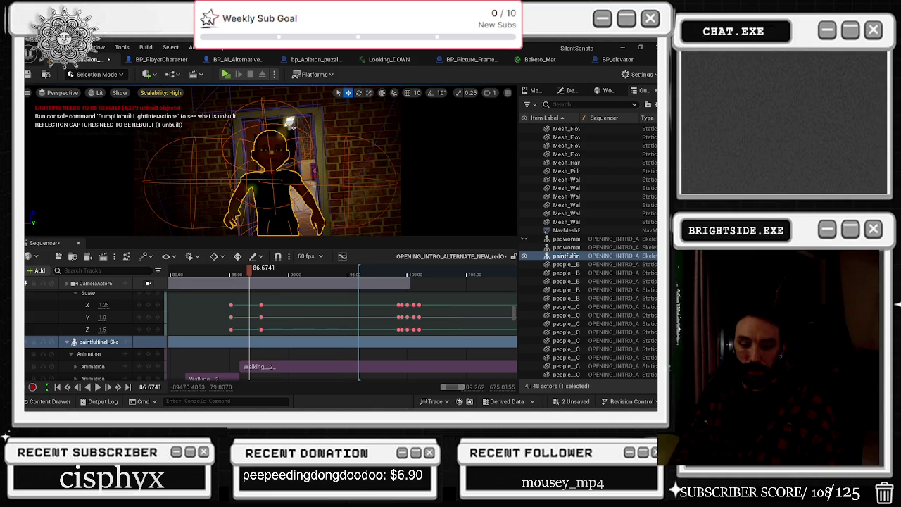
{"action": "key", "text": "f"}
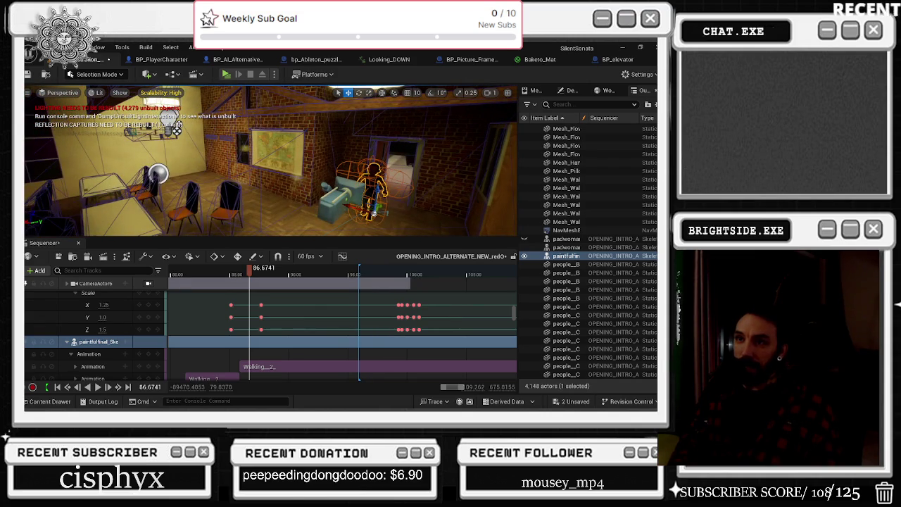
{"action": "left_click", "coordinate": [177, 130]}
{"action": "scroll", "coordinate": [275, 322], "scroll_direction": "up", "scroll_amount": 3}
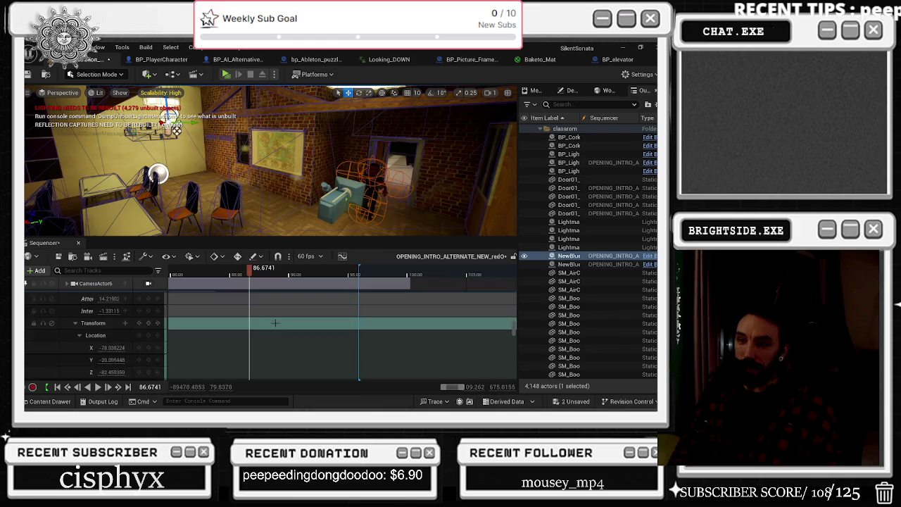
{"action": "scroll", "coordinate": [275, 322], "scroll_direction": "up", "scroll_amount": 2}
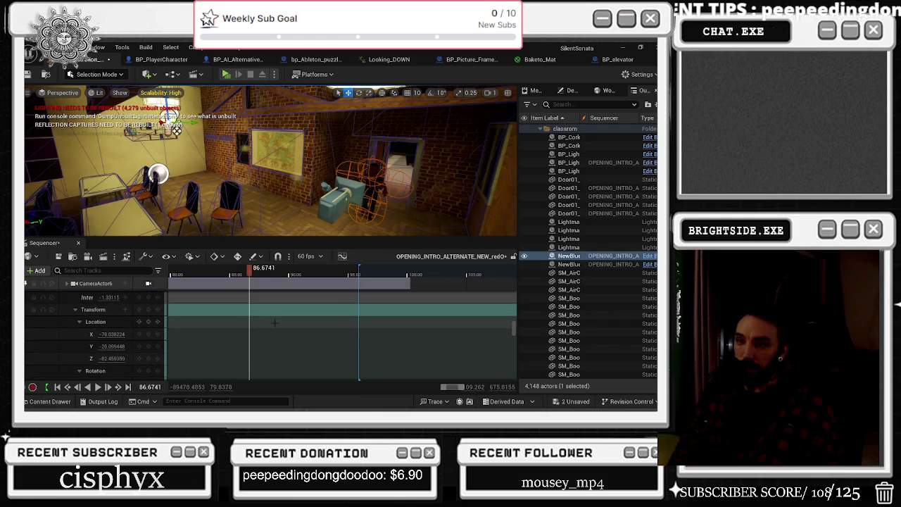
{"action": "left_click_drag", "start_coordinate": [177, 131], "coordinate": [232, 148]}
Key the light's location later in the shot, then go back earlier and slide the light right.
{"action": "left_click_drag", "start_coordinate": [249, 274], "coordinate": [217, 275]}
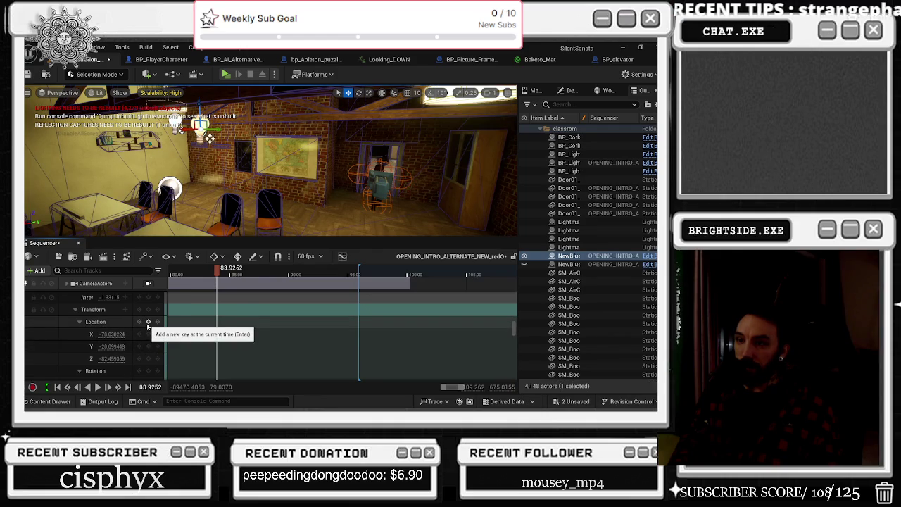
{"action": "mouse_move", "coordinate": [218, 275]}
{"action": "left_mouse_down"}
{"action": "mouse_move", "coordinate": [361, 288]}
{"action": "mouse_move", "coordinate": [346, 288]}
{"action": "left_mouse_up"}
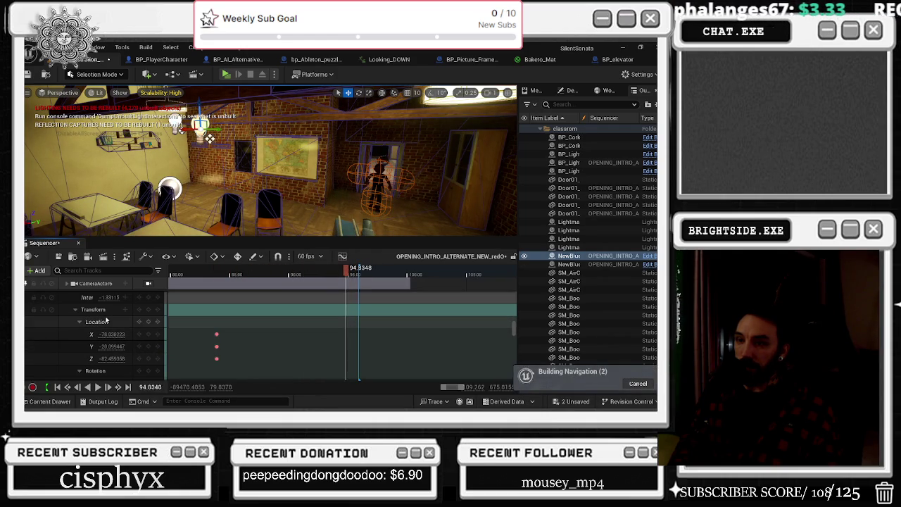
{"action": "left_click", "coordinate": [149, 322]}
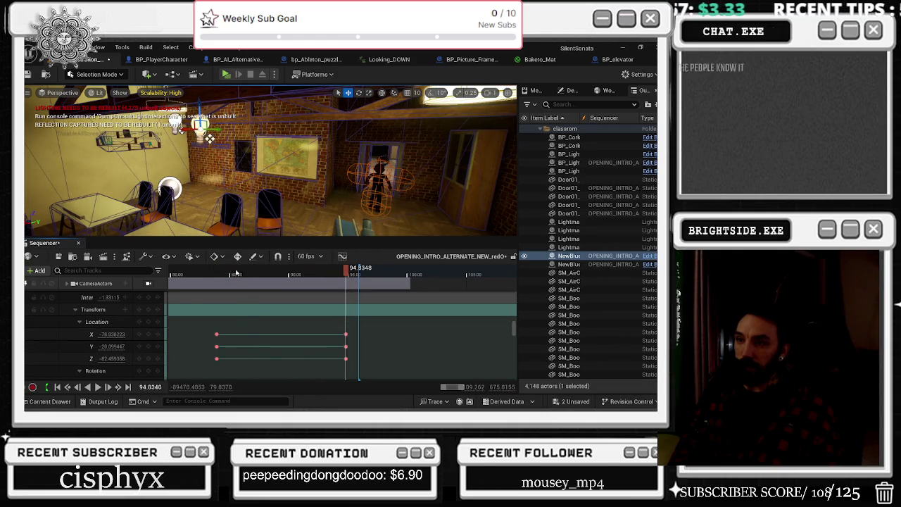
{"action": "left_click", "coordinate": [258, 279]}
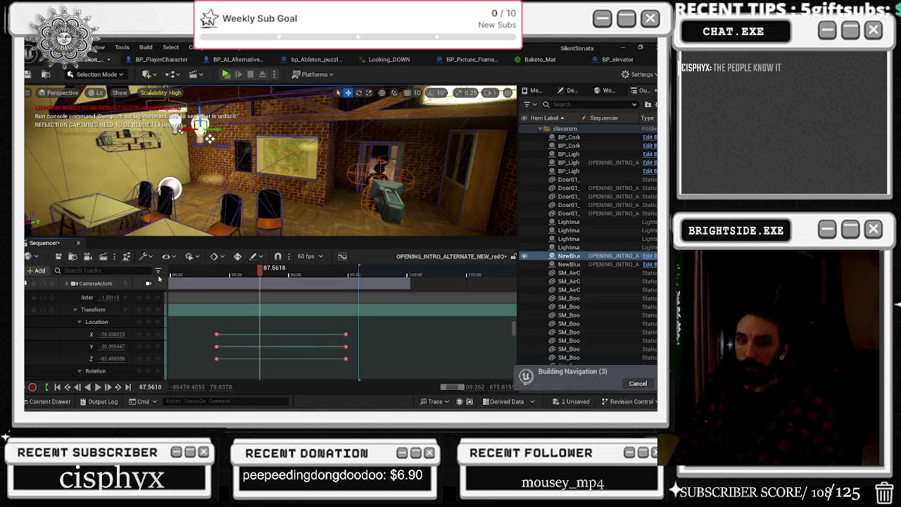
{"action": "mouse_move", "coordinate": [202, 138]}
{"action": "left_mouse_down"}
{"action": "mouse_move", "coordinate": [423, 136]}
{"action": "mouse_move", "coordinate": [385, 139]}
{"action": "left_mouse_up"}
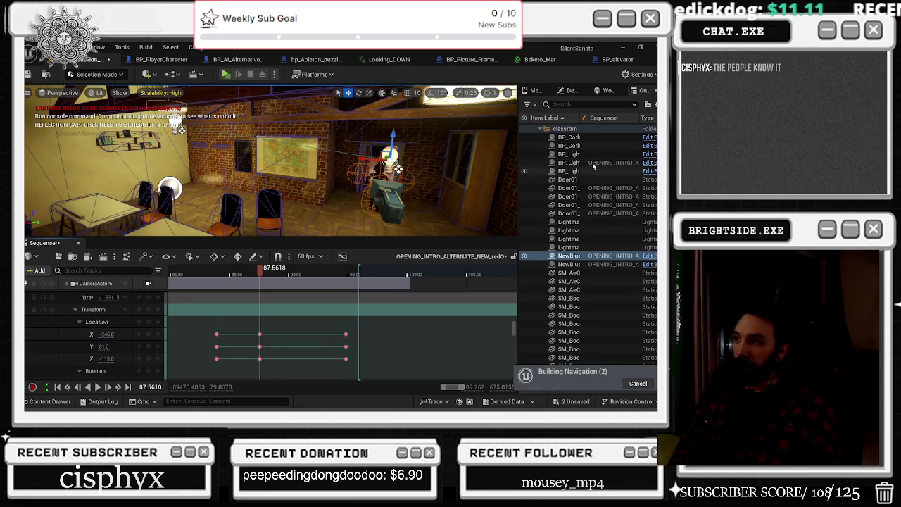
Browse the Sequencer track list and open, then dismiss, the NewBlueprint1 track options.
{"action": "scroll", "coordinate": [220, 364], "scroll_direction": "down", "scroll_amount": 2}
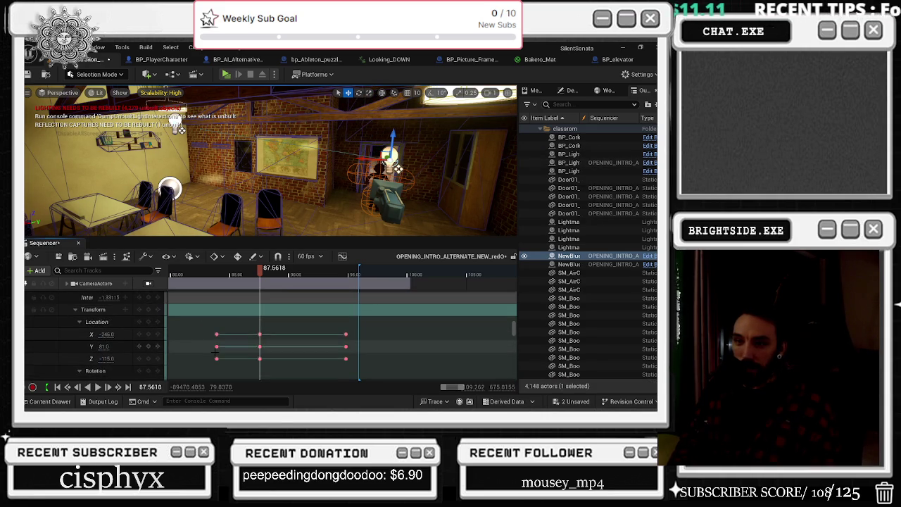
{"action": "scroll", "coordinate": [205, 333], "scroll_direction": "down", "scroll_amount": 1}
{"action": "scroll", "coordinate": [206, 332], "scroll_direction": "down", "scroll_amount": 5}
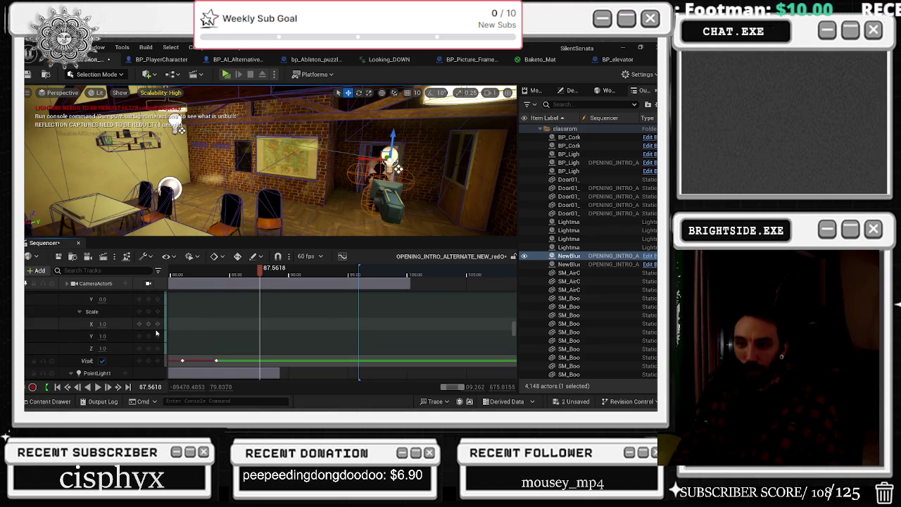
{"action": "scroll", "coordinate": [156, 332], "scroll_direction": "down", "scroll_amount": 8}
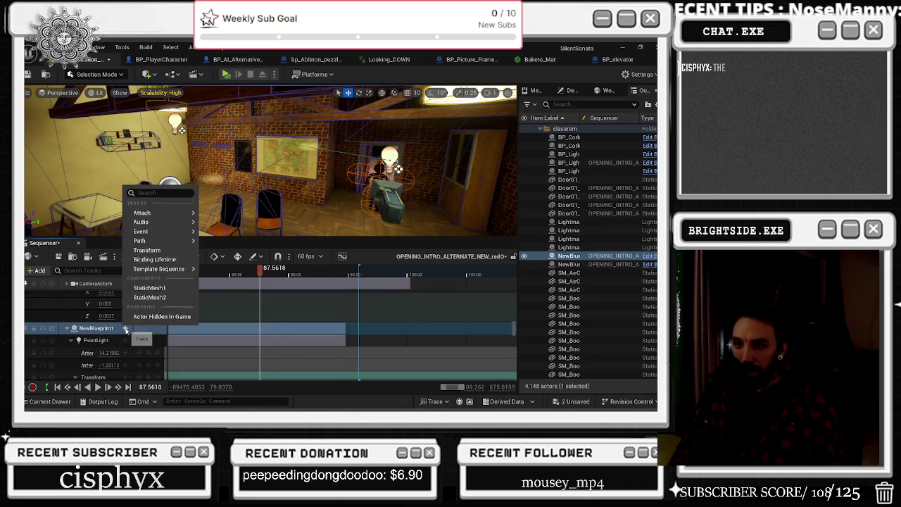
{"action": "right_click", "coordinate": [122, 330]}
{"action": "left_click", "coordinate": [102, 354]}
{"action": "scroll", "coordinate": [106, 352], "scroll_direction": "down", "scroll_amount": 1}
{"action": "scroll", "coordinate": [116, 345], "scroll_direction": "up", "scroll_amount": 5}
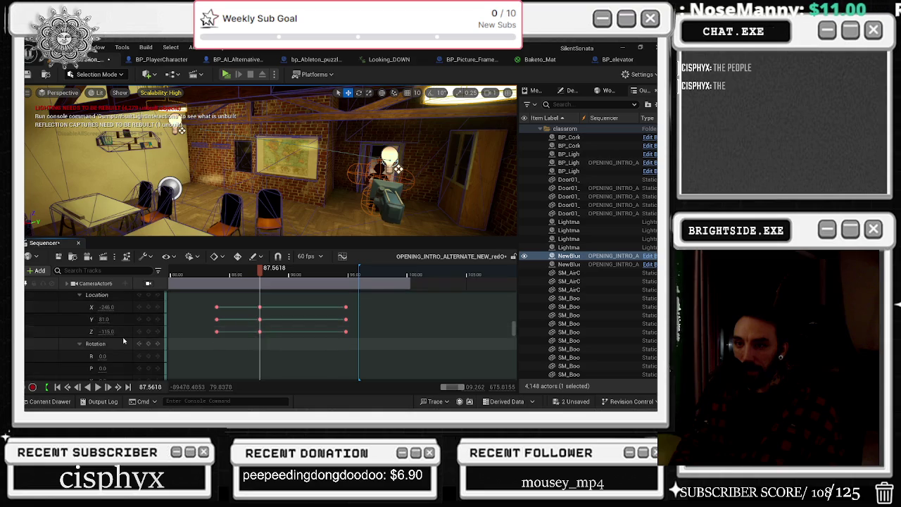
{"action": "scroll", "coordinate": [123, 340], "scroll_direction": "down", "scroll_amount": 4}
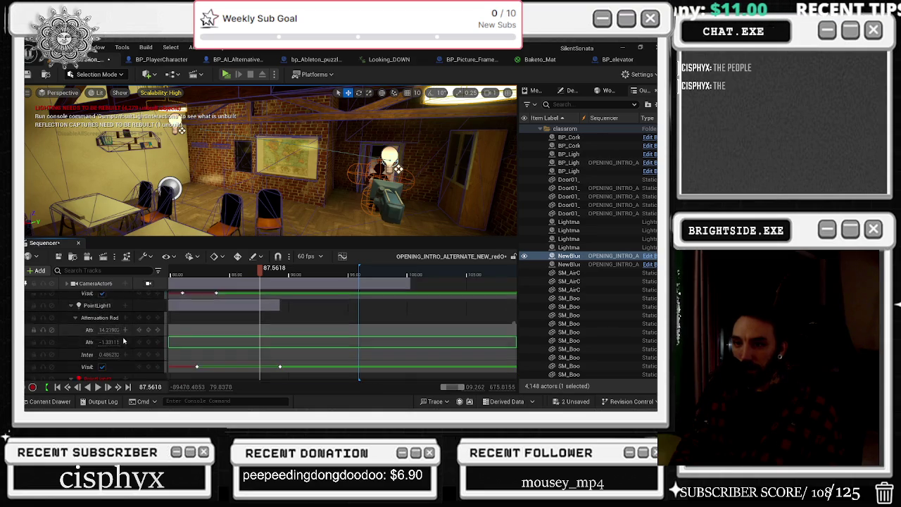
{"action": "scroll", "coordinate": [121, 333], "scroll_direction": "up", "scroll_amount": 4}
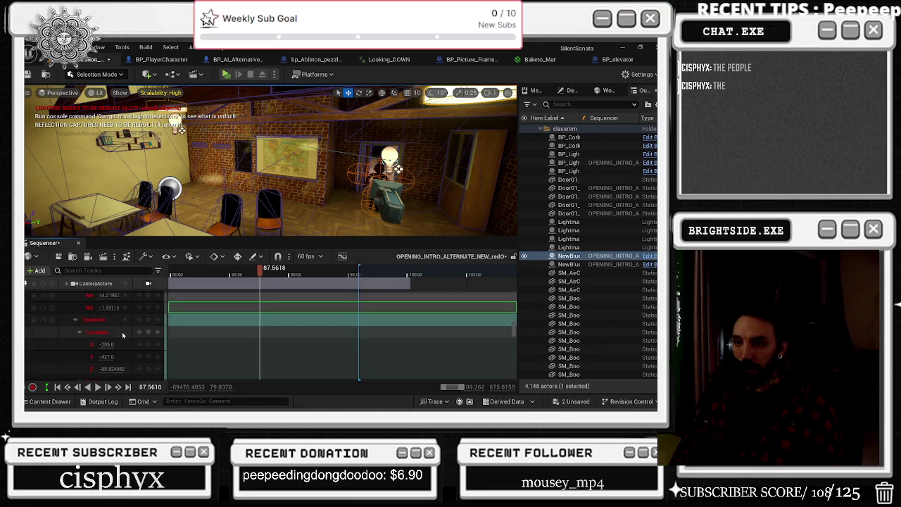
{"action": "scroll", "coordinate": [122, 332], "scroll_direction": "down", "scroll_amount": 3}
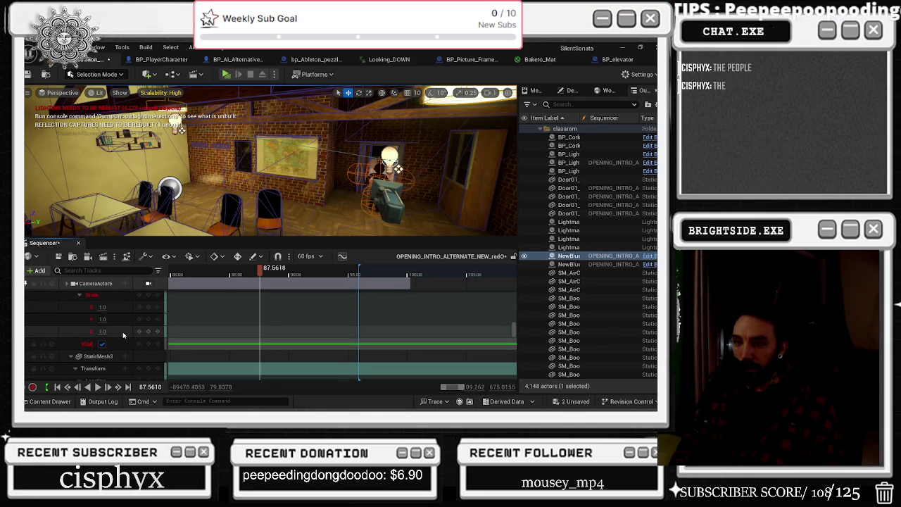
{"action": "scroll", "coordinate": [123, 331], "scroll_direction": "up", "scroll_amount": 3}
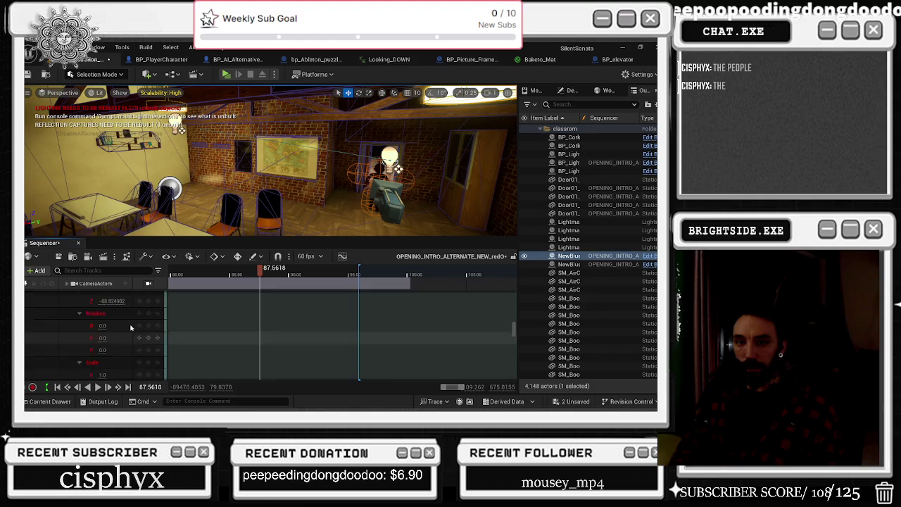
{"action": "scroll", "coordinate": [133, 323], "scroll_direction": "down", "scroll_amount": 5}
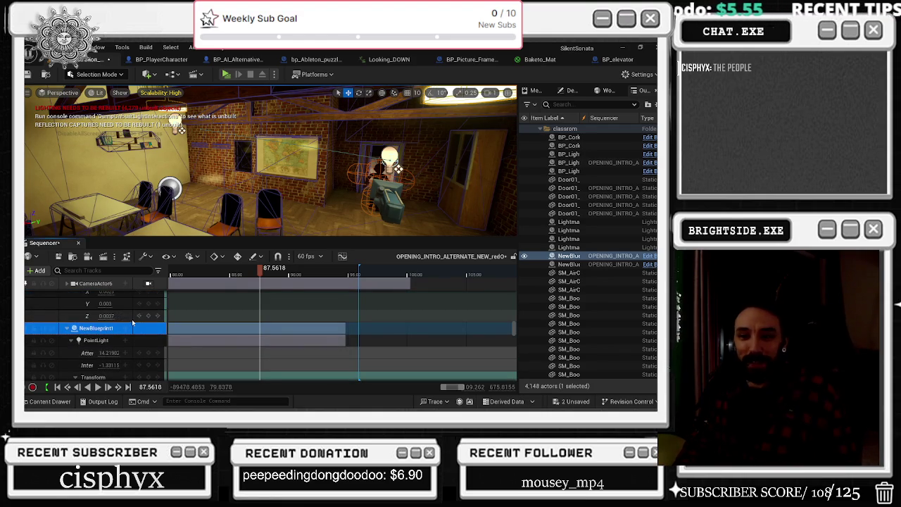
Preview the cut from about 82.35, return to editor view at 84.9, and show NewBlueprint1's properties.
{"action": "left_click_drag", "start_coordinate": [260, 268], "coordinate": [198, 268]}
{"action": "key", "text": "space"}
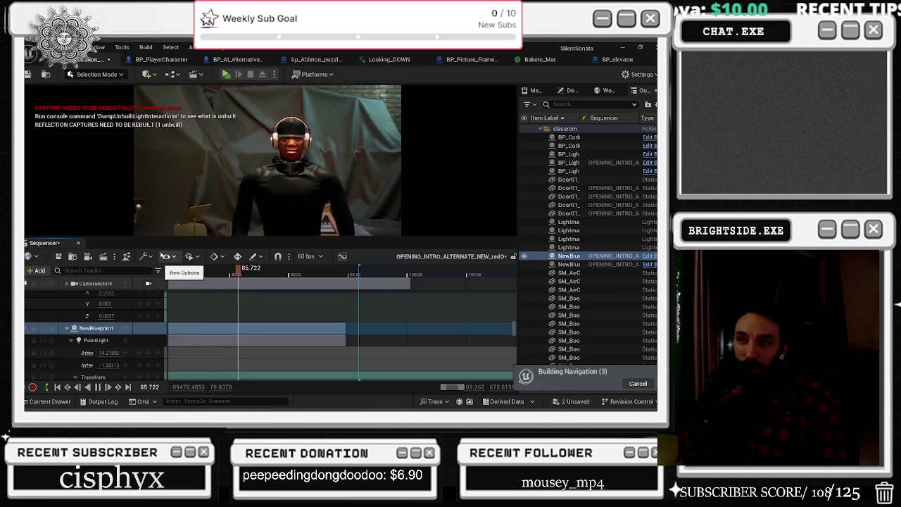
{"action": "key", "text": "space"}
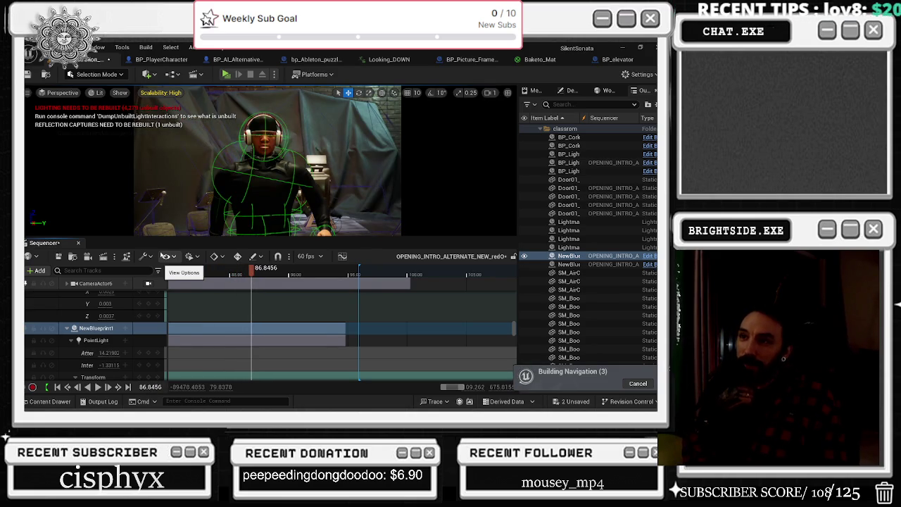
{"action": "left_click_drag", "start_coordinate": [250, 269], "coordinate": [235, 276]}
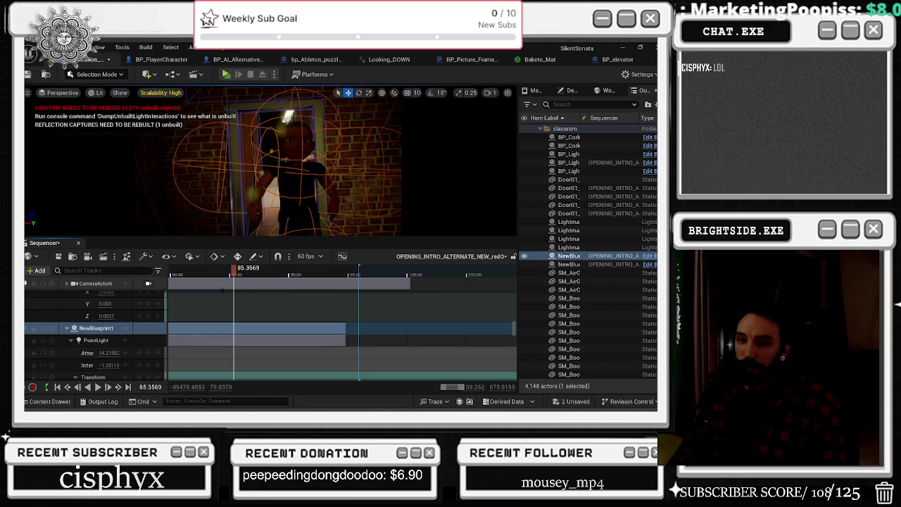
{"action": "key", "text": "f"}
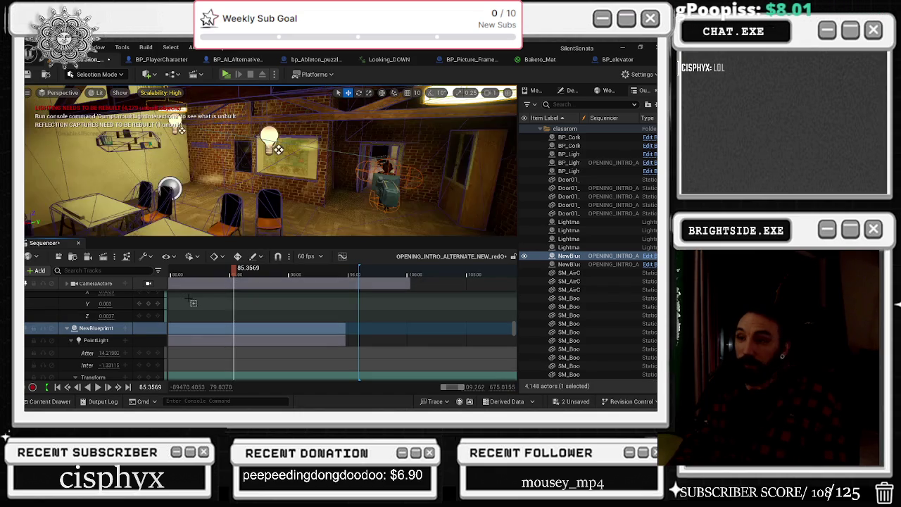
{"action": "mouse_move", "coordinate": [233, 271]}
{"action": "left_mouse_down"}
{"action": "mouse_move", "coordinate": [222, 272]}
{"action": "mouse_move", "coordinate": [233, 274]}
{"action": "left_mouse_up"}
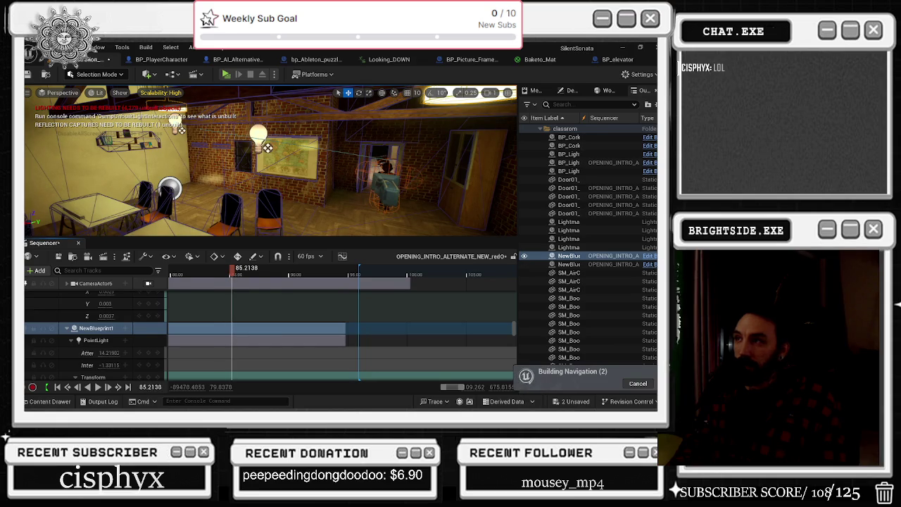
{"action": "left_click", "coordinate": [569, 90]}
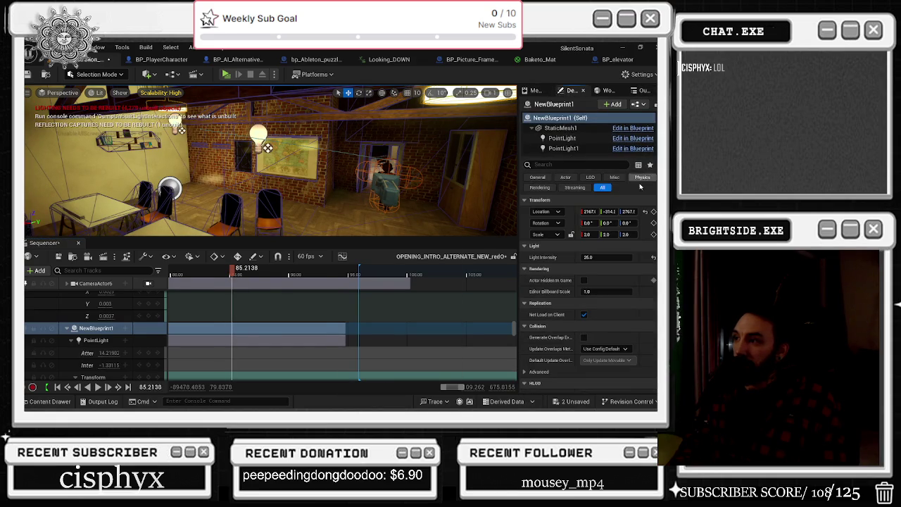
Key the PointLight component's intensity and move that key earlier to about 78.7.
{"action": "left_click", "coordinate": [571, 138]}
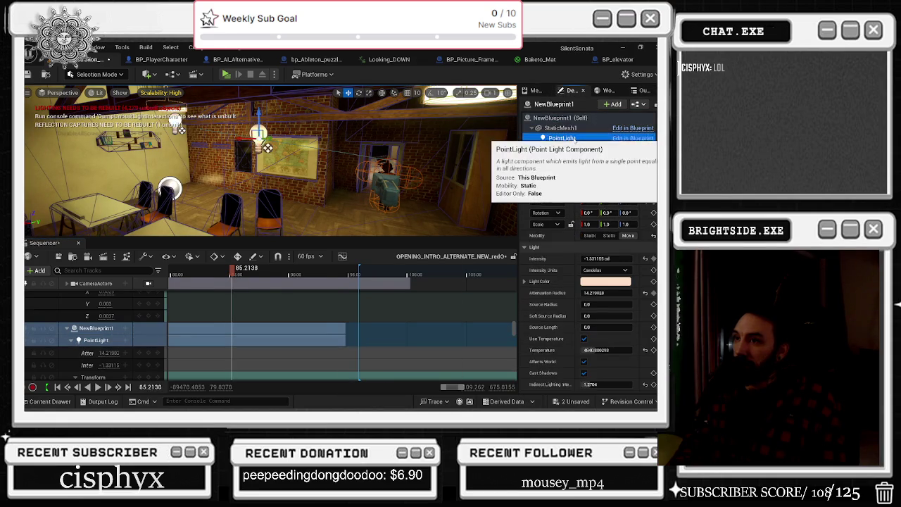
{"action": "left_click", "coordinate": [575, 149]}
{"action": "left_click", "coordinate": [563, 138]}
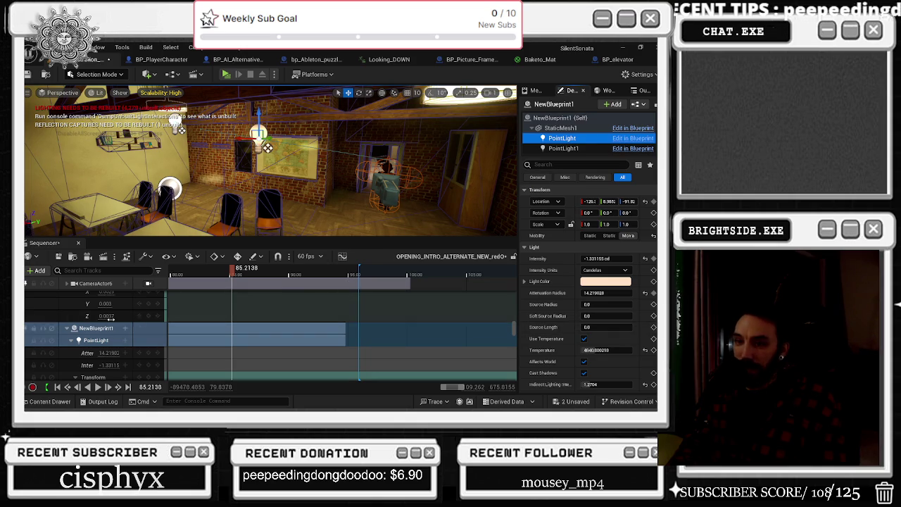
{"action": "scroll", "coordinate": [114, 327], "scroll_direction": "down", "scroll_amount": 1}
{"action": "mouse_move", "coordinate": [232, 268]}
{"action": "left_mouse_down"}
{"action": "mouse_move", "coordinate": [216, 275]}
{"action": "mouse_move", "coordinate": [225, 274]}
{"action": "left_mouse_up"}
{"action": "left_click", "coordinate": [148, 351]}
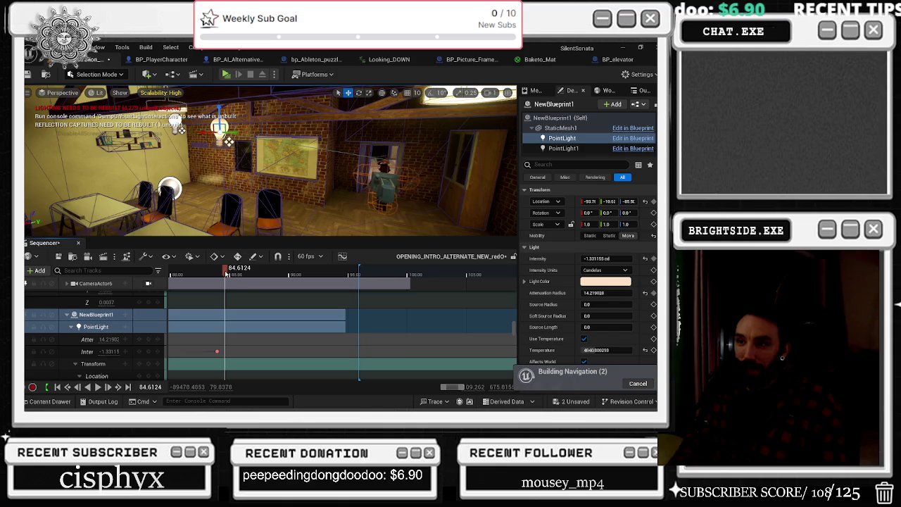
{"action": "scroll", "coordinate": [254, 317], "scroll_direction": "left", "scroll_amount": 2}
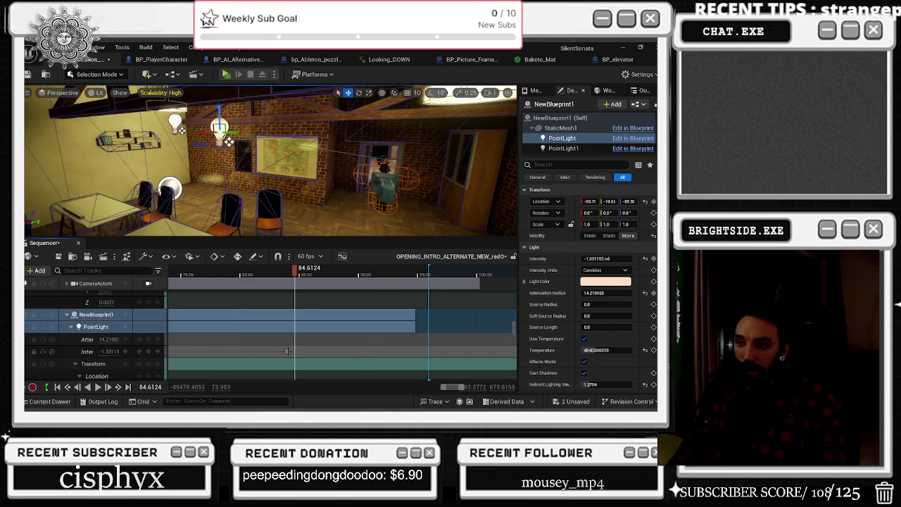
{"action": "left_click", "coordinate": [286, 350]}
{"action": "left_click_drag", "start_coordinate": [285, 350], "coordinate": [225, 350]}
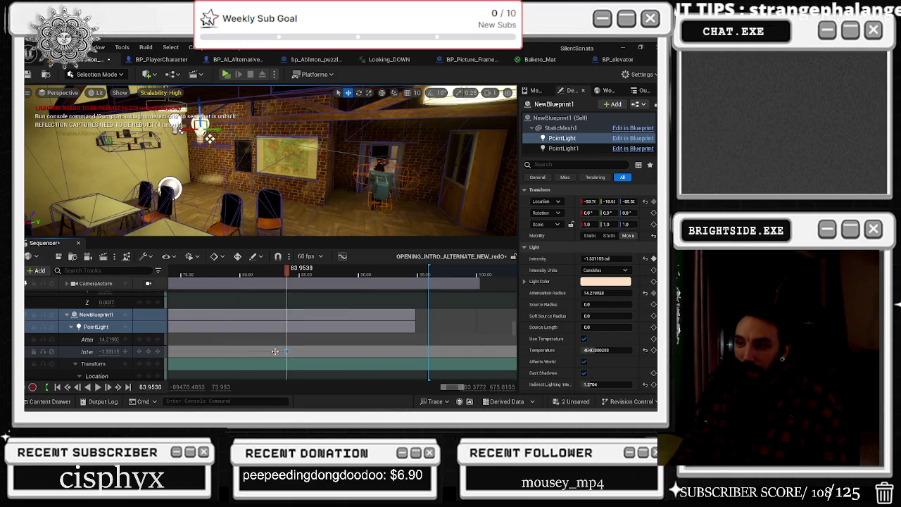
Key intensity 20 at about 85.4 and preview the light from about 77.5.
{"action": "left_click", "coordinate": [302, 274]}
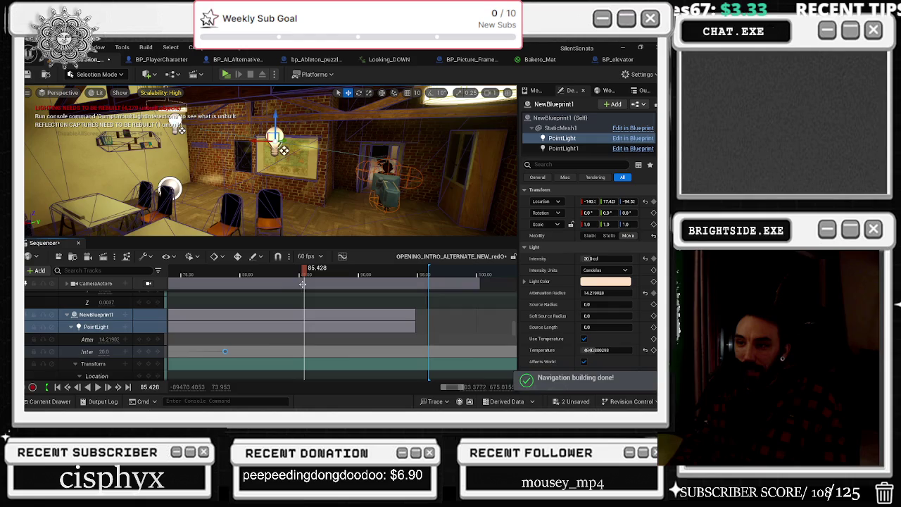
{"action": "left_click", "coordinate": [145, 352]}
{"action": "left_click", "coordinate": [147, 352]}
{"action": "left_click", "coordinate": [205, 276]}
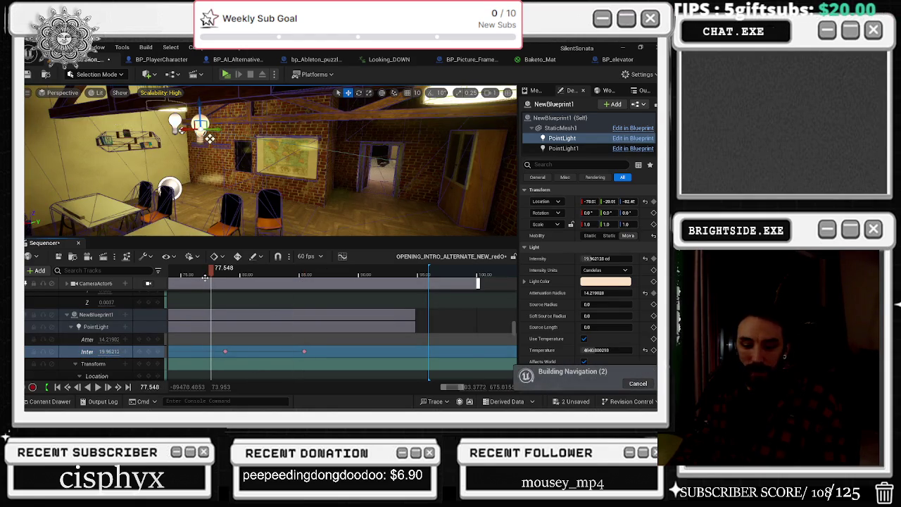
{"action": "key", "text": "space"}
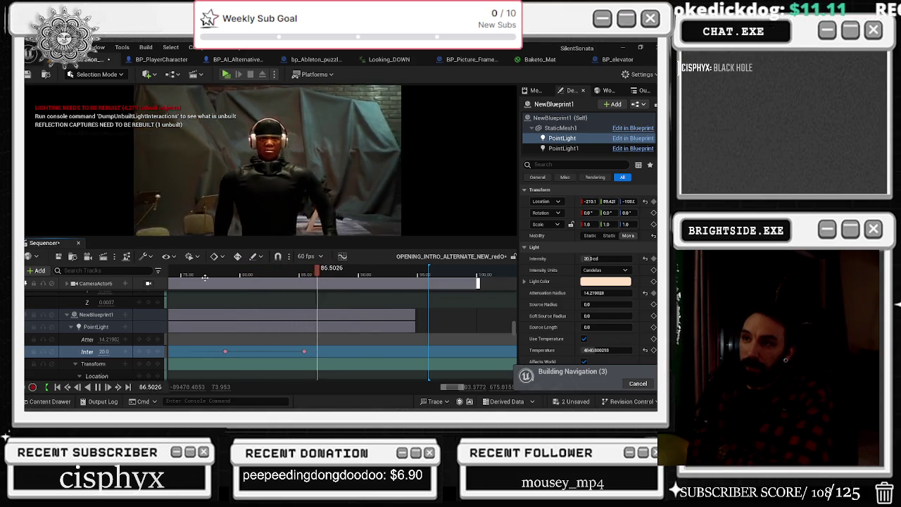
{"action": "key", "text": "space"}
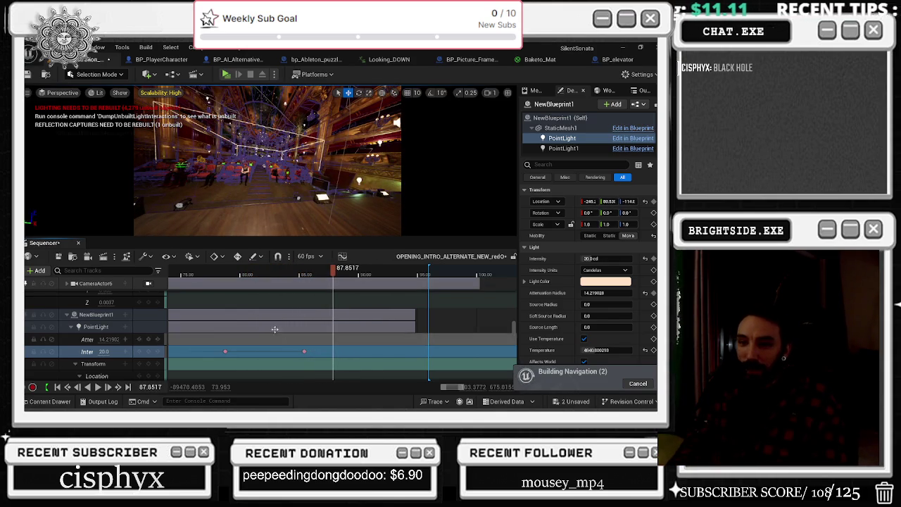
Key the light's location at 87.85, replay the shot, and widen attenuation radius to about 1110.
{"action": "scroll", "coordinate": [106, 331], "scroll_direction": "down", "scroll_amount": 2}
{"action": "left_click", "coordinate": [147, 349]}
{"action": "scroll", "coordinate": [148, 352], "scroll_direction": "down", "scroll_amount": 2}
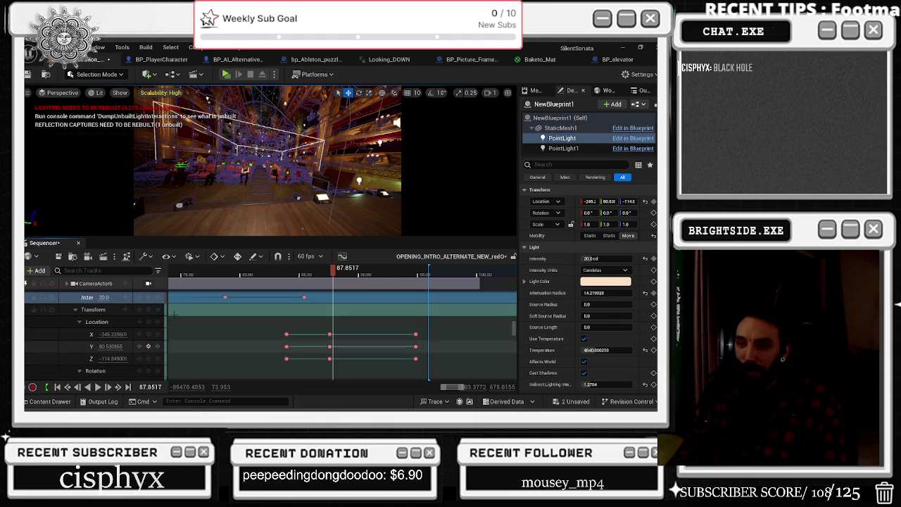
{"action": "left_click", "coordinate": [289, 275]}
{"action": "key", "text": "space"}
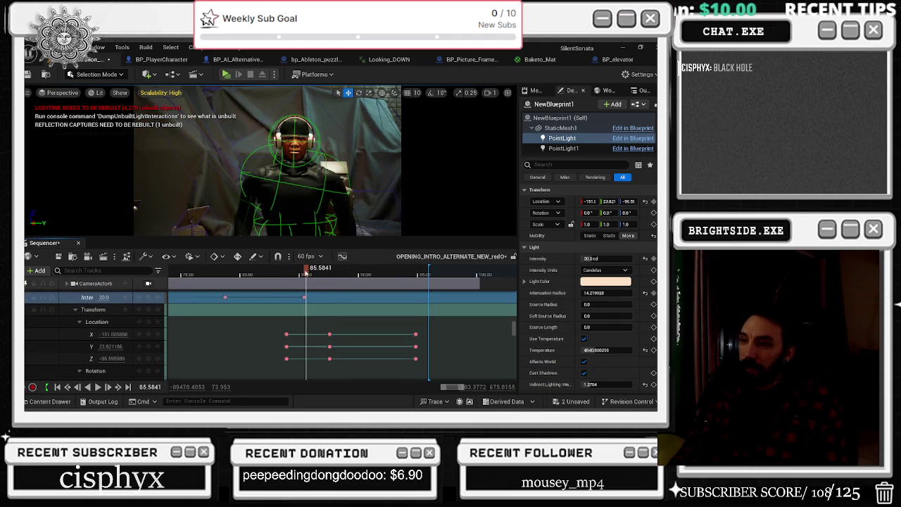
{"action": "left_click", "coordinate": [304, 273]}
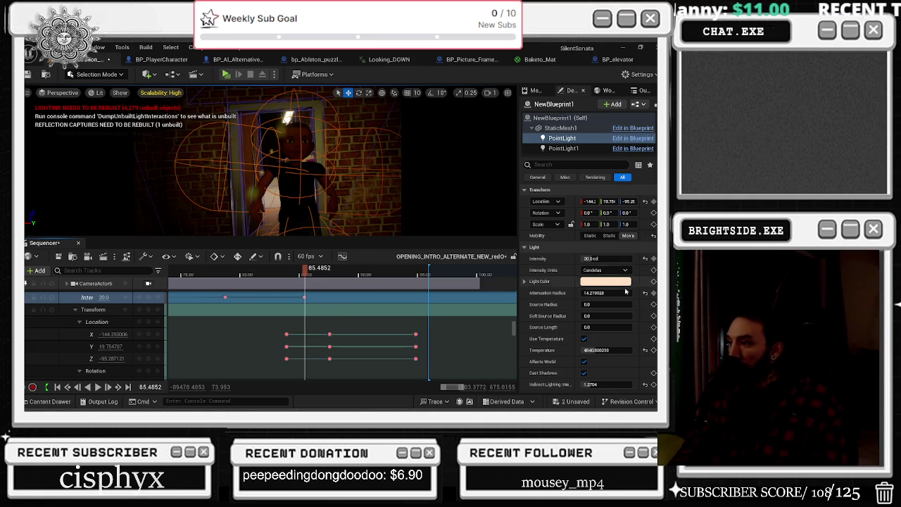
{"action": "mouse_move", "coordinate": [602, 294]}
{"action": "left_mouse_down"}
{"action": "mouse_move", "coordinate": [619, 294]}
{"action": "mouse_move", "coordinate": [599, 294]}
{"action": "left_mouse_up"}
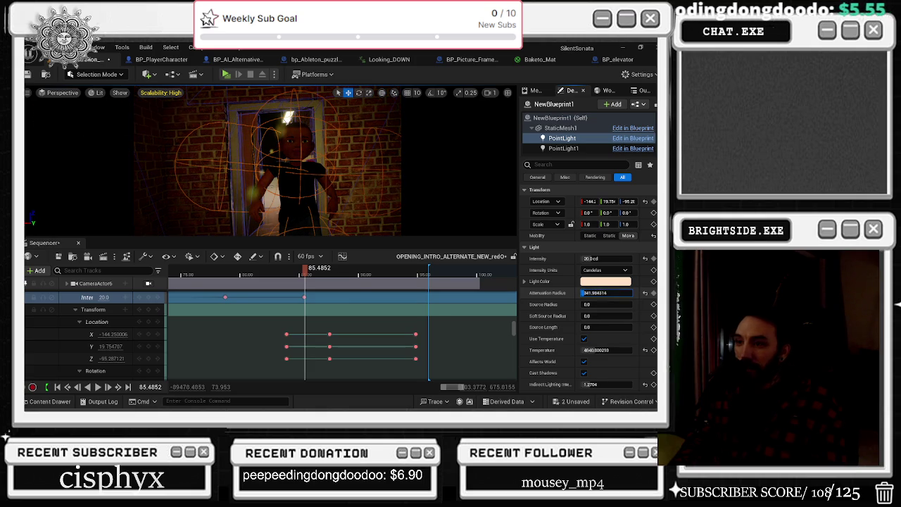
Try enlarging the point light's attenuation radius, undo it, then collapse the Location and Scale tracks.
{"action": "left_click_drag", "start_coordinate": [602, 294], "coordinate": [608, 294]}
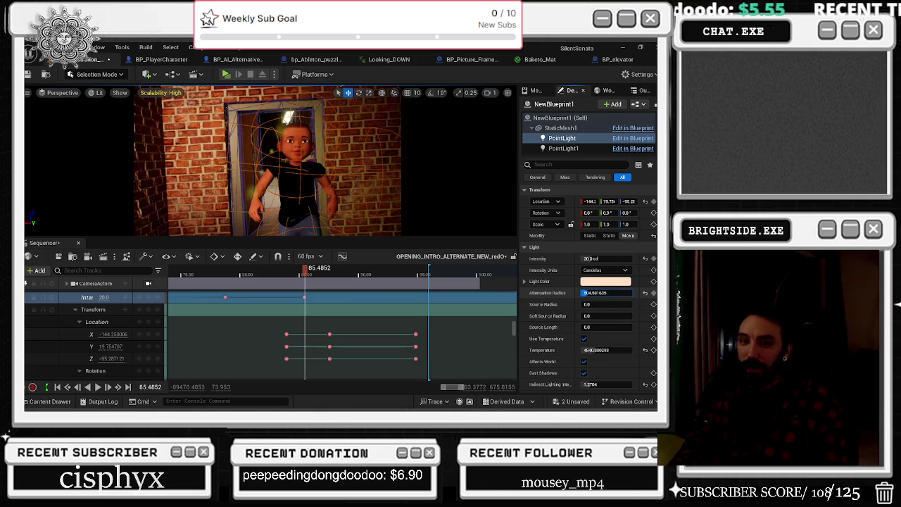
{"action": "key", "text": "ctrl+z"}
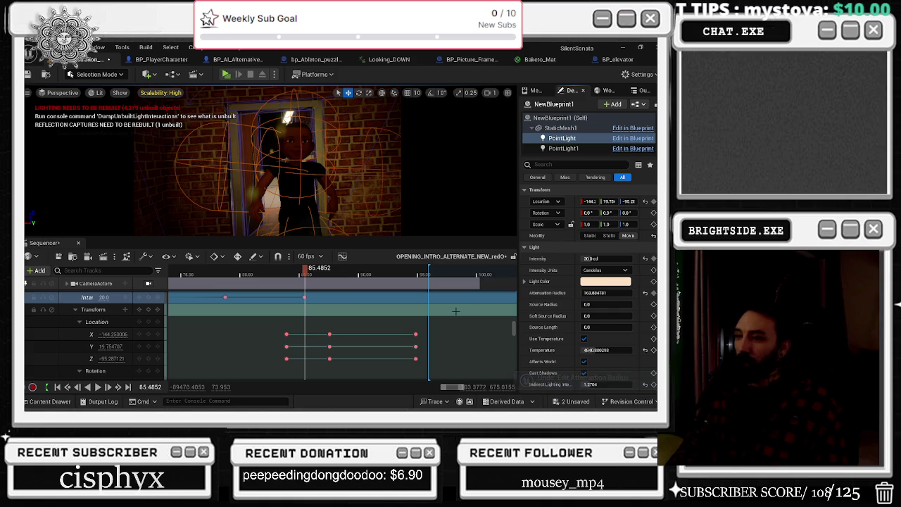
{"action": "left_click", "coordinate": [79, 322]}
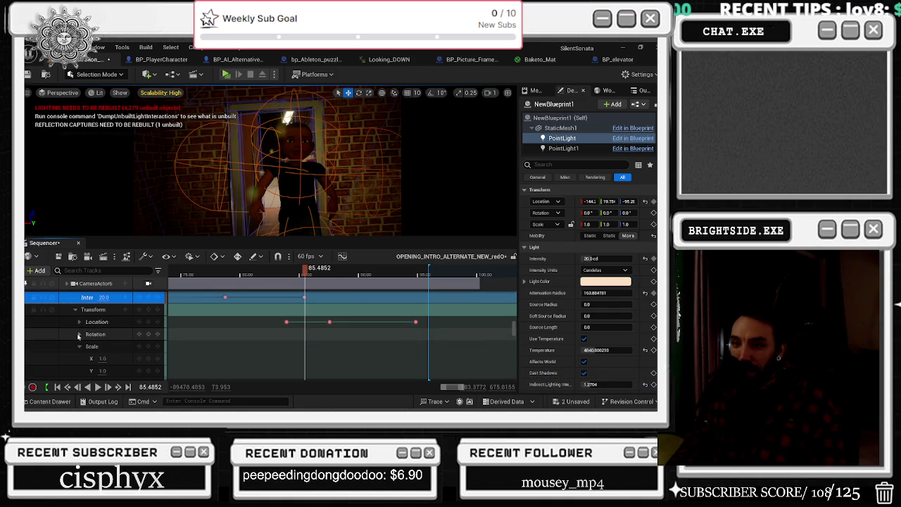
{"action": "left_click", "coordinate": [80, 346]}
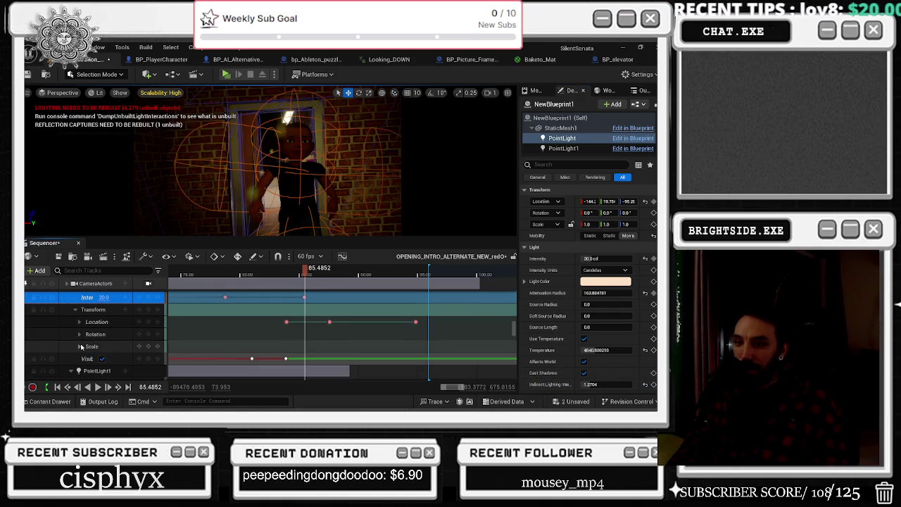
Preview the shot from about 84 seconds, then key the light's attenuation at about 86.6 seconds.
{"action": "key", "text": "space"}
{"action": "left_click", "coordinate": [284, 276]}
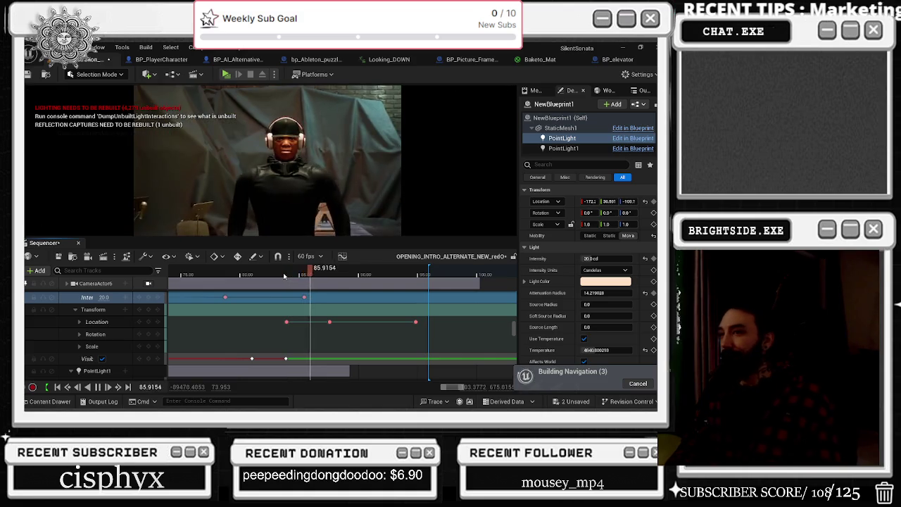
{"action": "left_click_drag", "start_coordinate": [314, 275], "coordinate": [290, 274]}
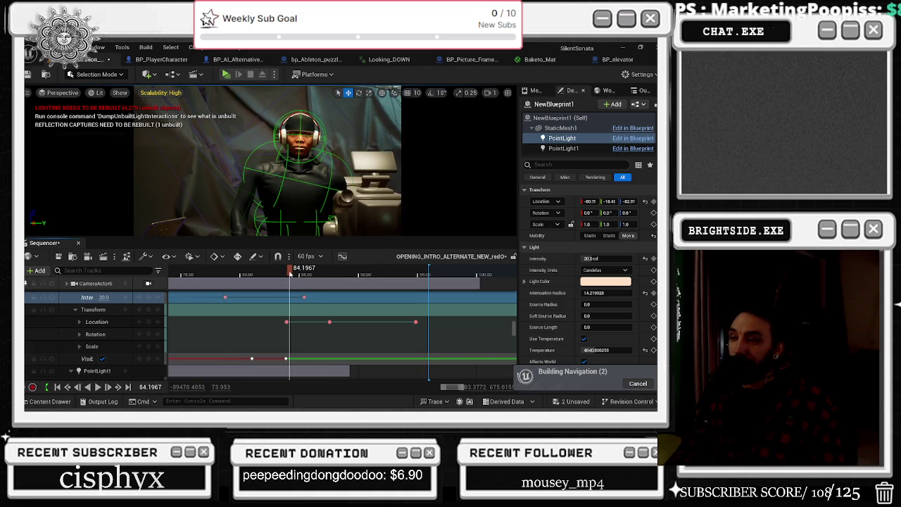
{"action": "key", "text": "space"}
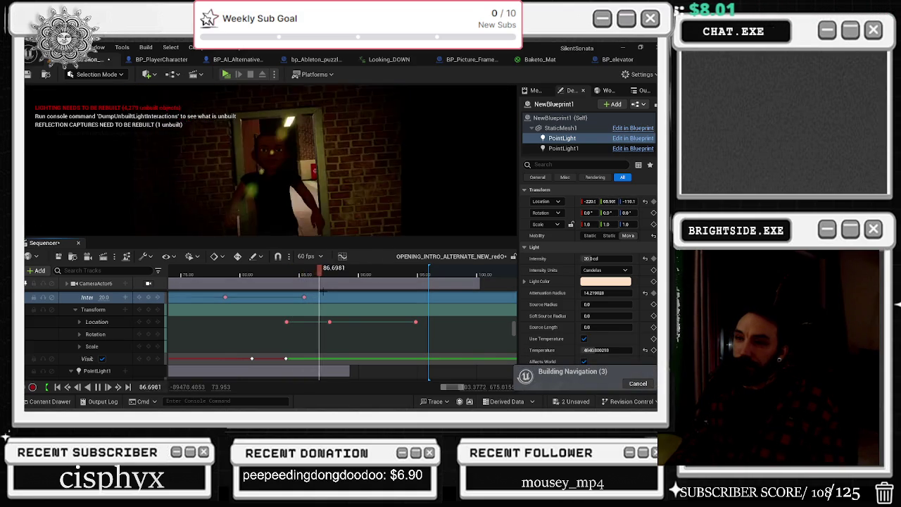
{"action": "key", "text": "space"}
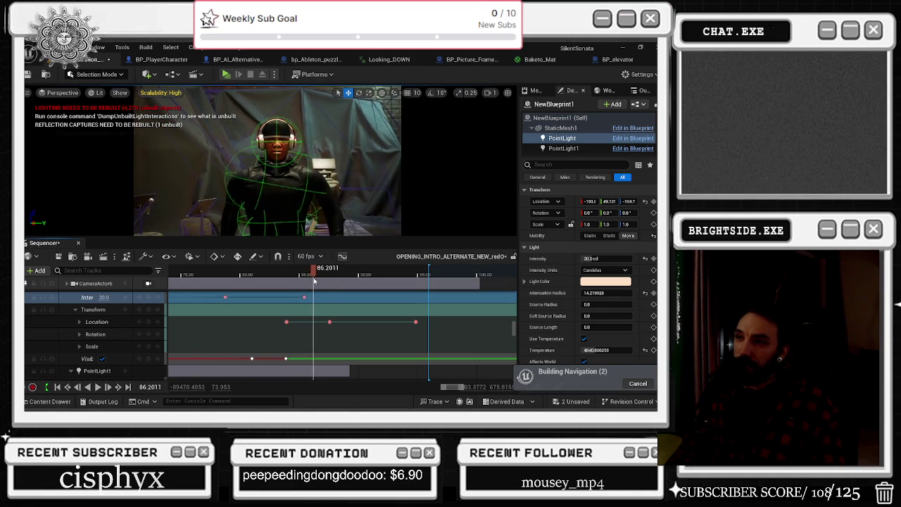
{"action": "left_click_drag", "start_coordinate": [317, 281], "coordinate": [320, 281]}
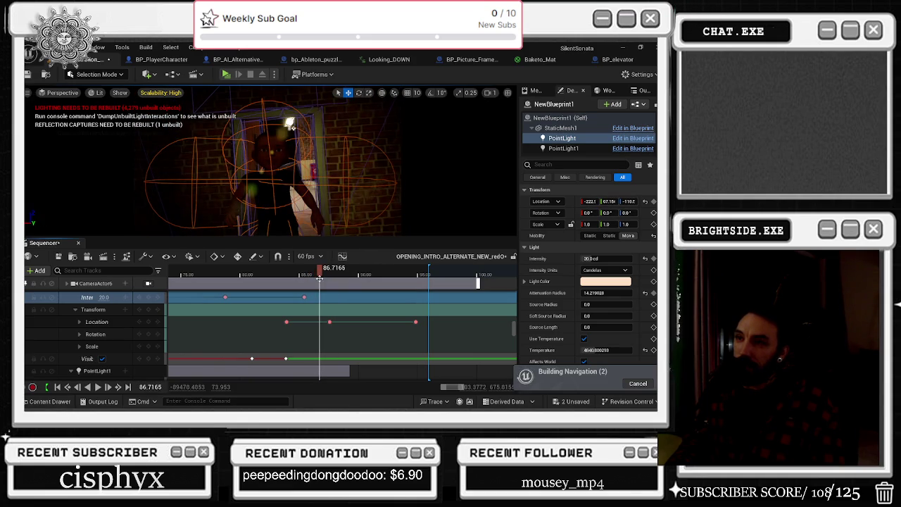
{"action": "scroll", "coordinate": [134, 330], "scroll_direction": "up", "scroll_amount": 2}
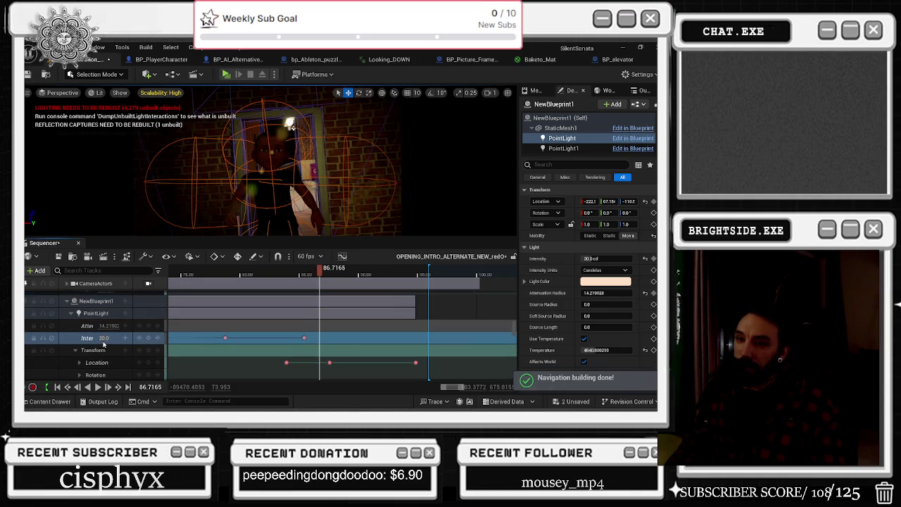
{"action": "left_click", "coordinate": [147, 325]}
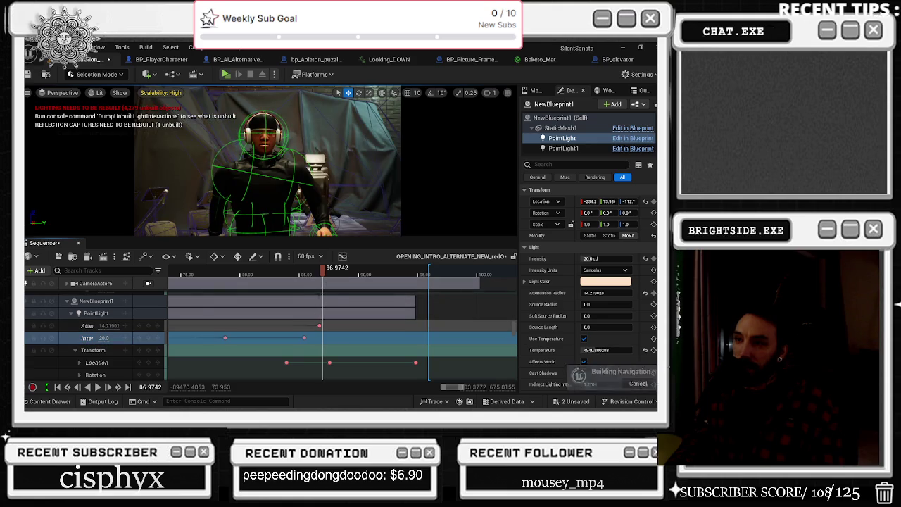
Slide the attenuation key earlier and raise the radius to about 464.77.
{"action": "left_click_drag", "start_coordinate": [318, 326], "coordinate": [276, 326]}
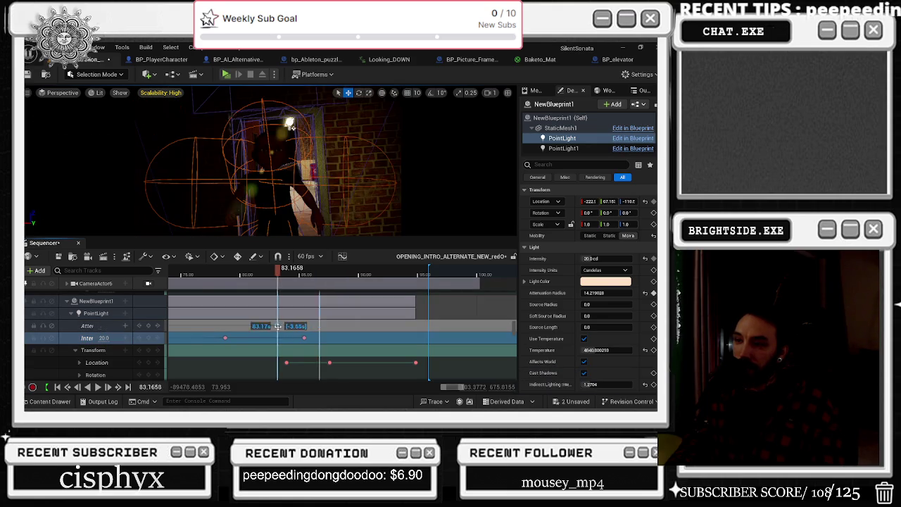
{"action": "left_click", "coordinate": [275, 276]}
{"action": "left_click_drag", "start_coordinate": [275, 276], "coordinate": [304, 276]}
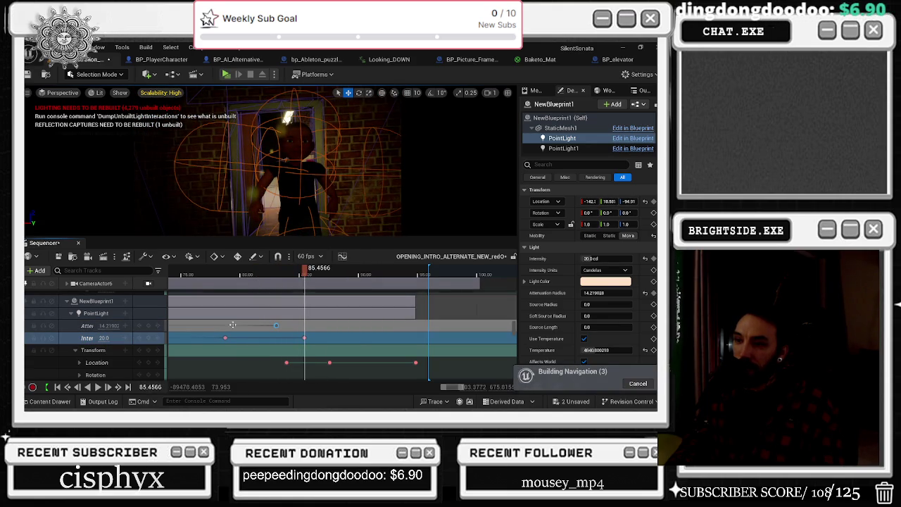
{"action": "mouse_move", "coordinate": [109, 326]}
{"action": "left_mouse_down"}
{"action": "mouse_move", "coordinate": [232, 325]}
{"action": "mouse_move", "coordinate": [158, 325]}
{"action": "mouse_move", "coordinate": [168, 326]}
{"action": "left_mouse_up"}
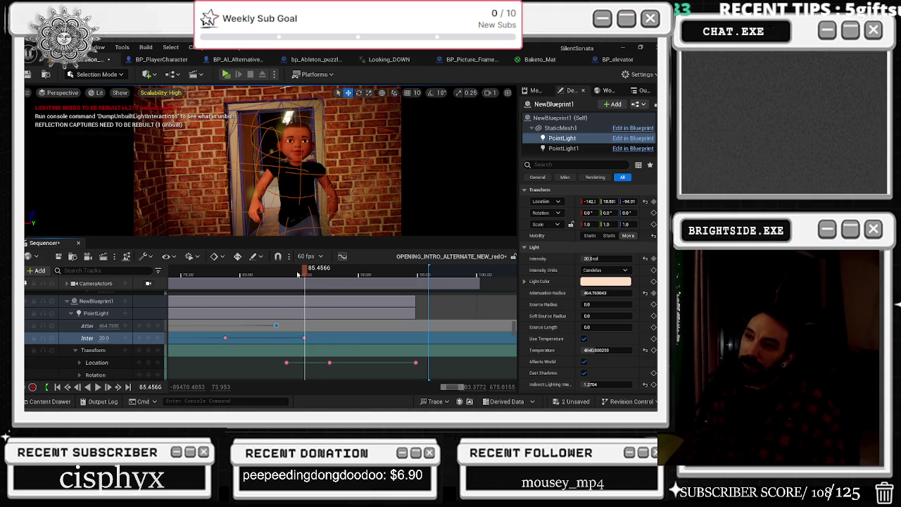
Replay the shot from about 82 and 84 seconds to check the brighter light.
{"action": "left_click_drag", "start_coordinate": [300, 274], "coordinate": [263, 275]}
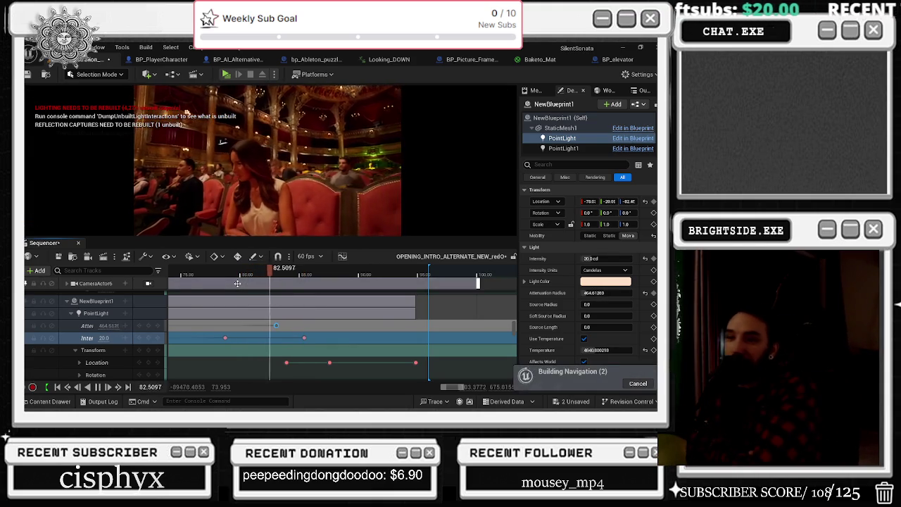
{"action": "key", "text": "space"}
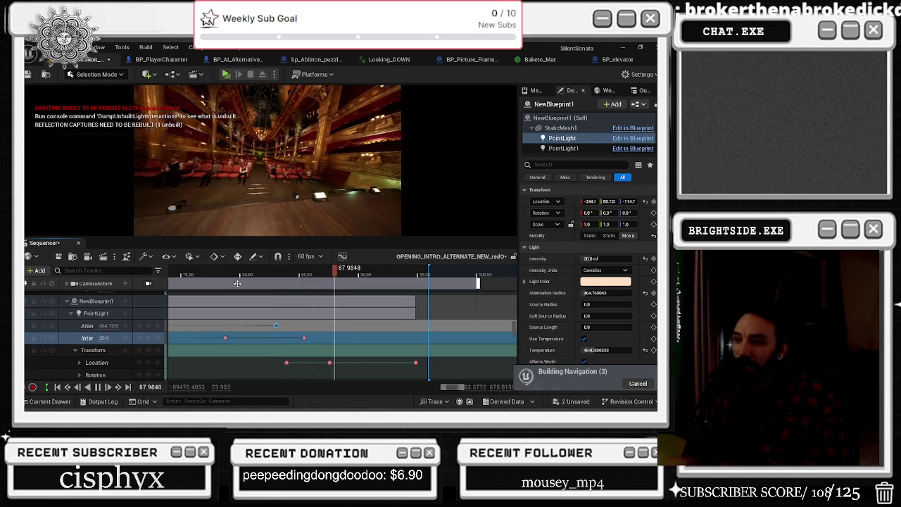
{"action": "key", "text": "space"}
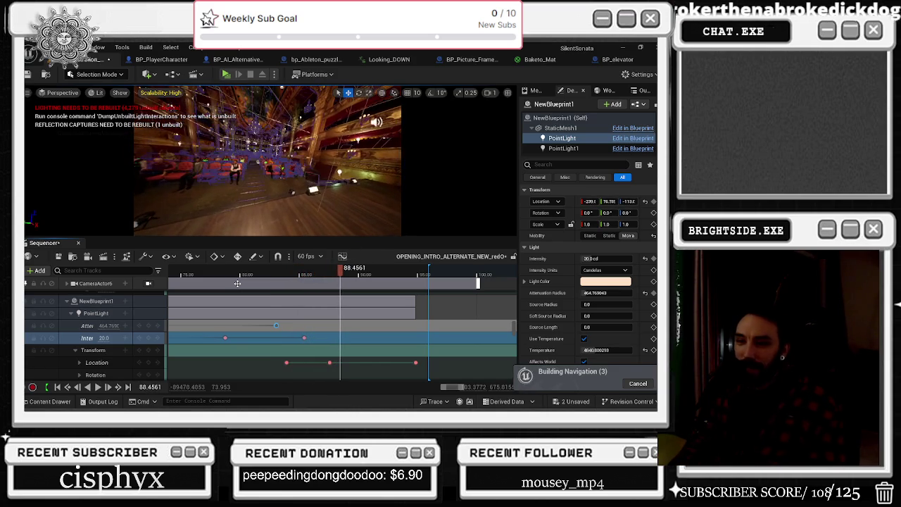
{"action": "left_click", "coordinate": [279, 274]}
{"action": "key", "text": "space"}
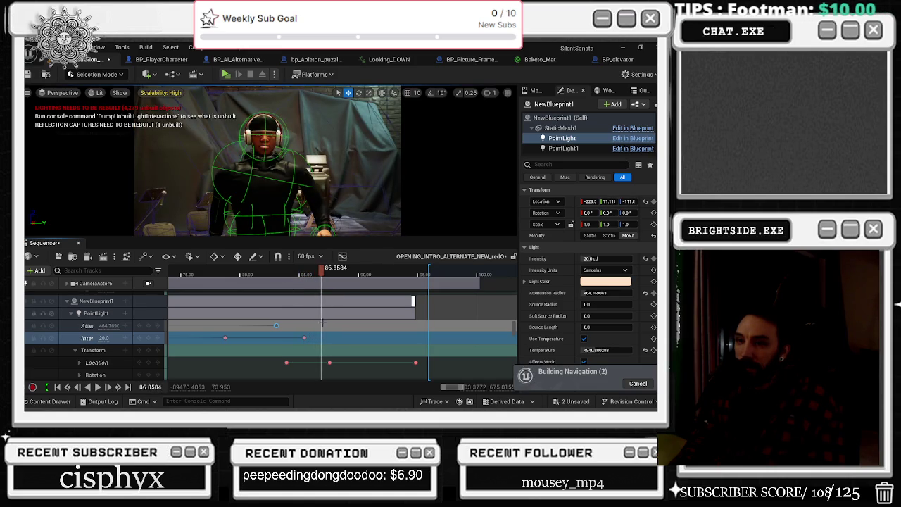
{"action": "scroll", "coordinate": [340, 343], "scroll_direction": "down", "scroll_amount": 2}
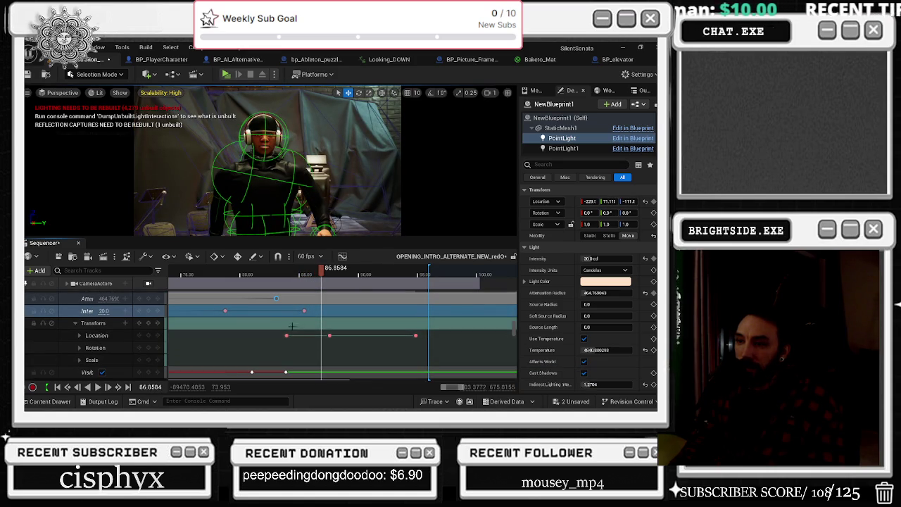
{"action": "left_click", "coordinate": [287, 336]}
{"action": "left_click", "coordinate": [330, 335]}
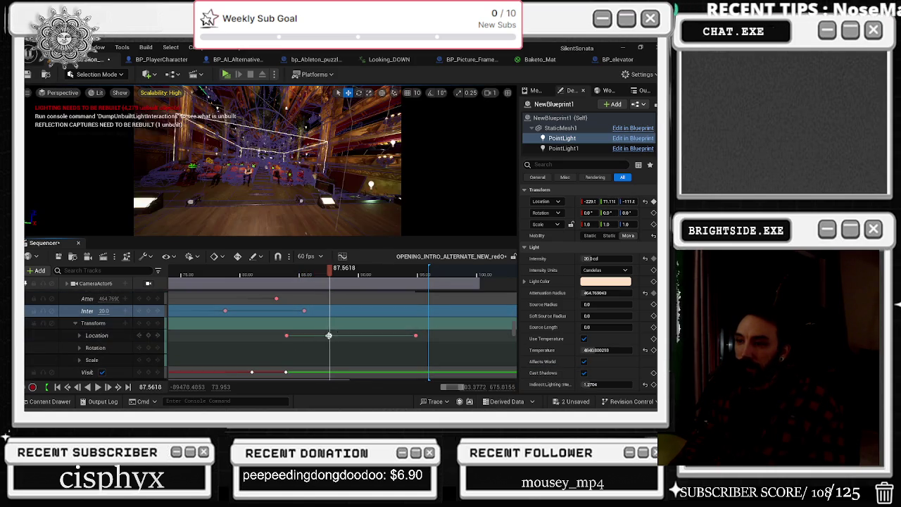
{"action": "left_click_drag", "start_coordinate": [325, 280], "coordinate": [278, 283]}
{"action": "key", "text": "space"}
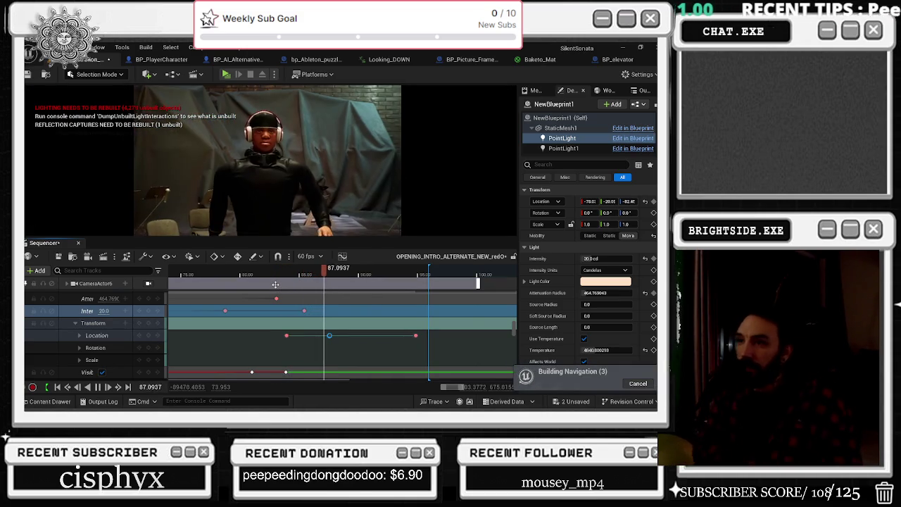
{"action": "left_click", "coordinate": [240, 275]}
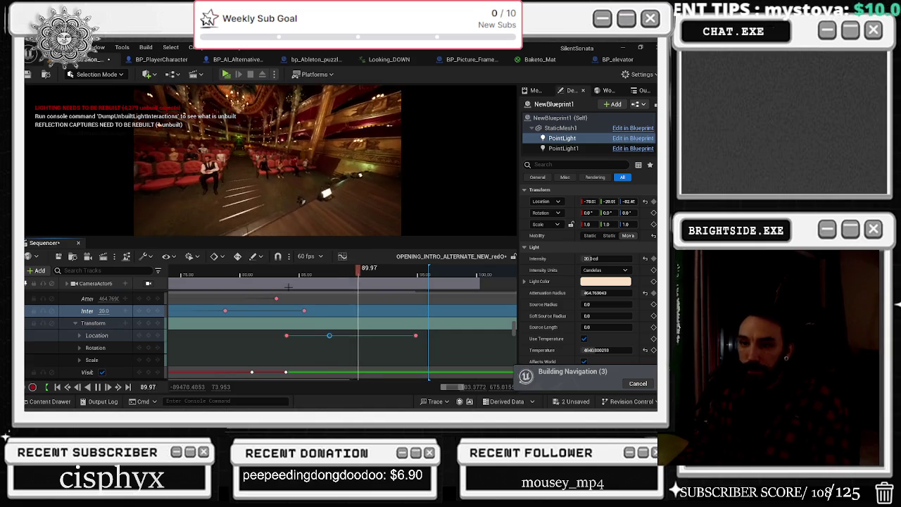
{"action": "left_click", "coordinate": [205, 274]}
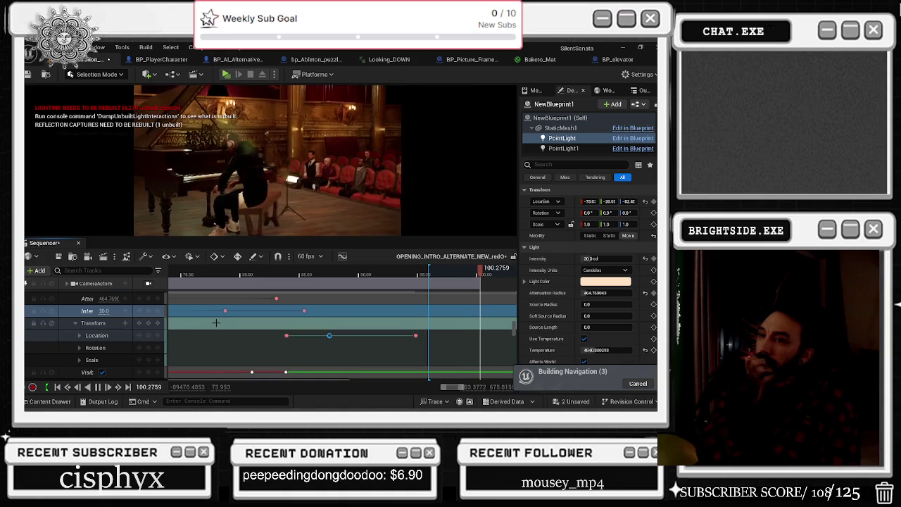
{"action": "scroll", "coordinate": [458, 331], "scroll_direction": "up", "scroll_amount": 3}
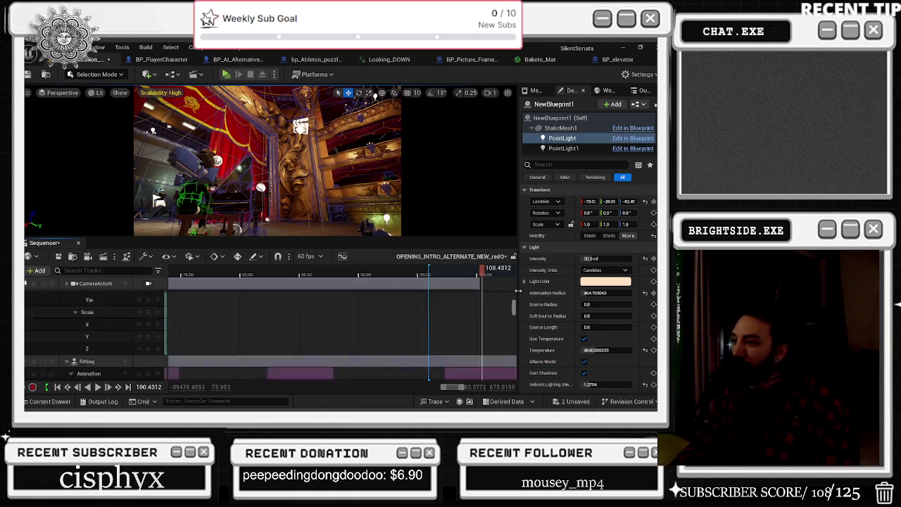
Preview the camera cuts from about 93.8 seconds and stop near 96.
{"action": "right_click", "coordinate": [425, 308]}
{"action": "mouse_move", "coordinate": [451, 276]}
{"action": "left_click", "coordinate": [469, 292]}
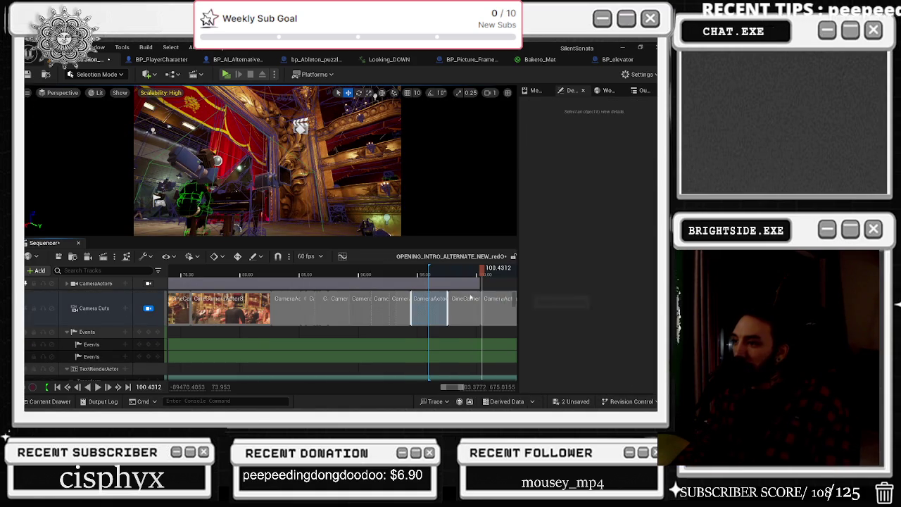
{"action": "left_click", "coordinate": [403, 270]}
{"action": "key", "text": "space"}
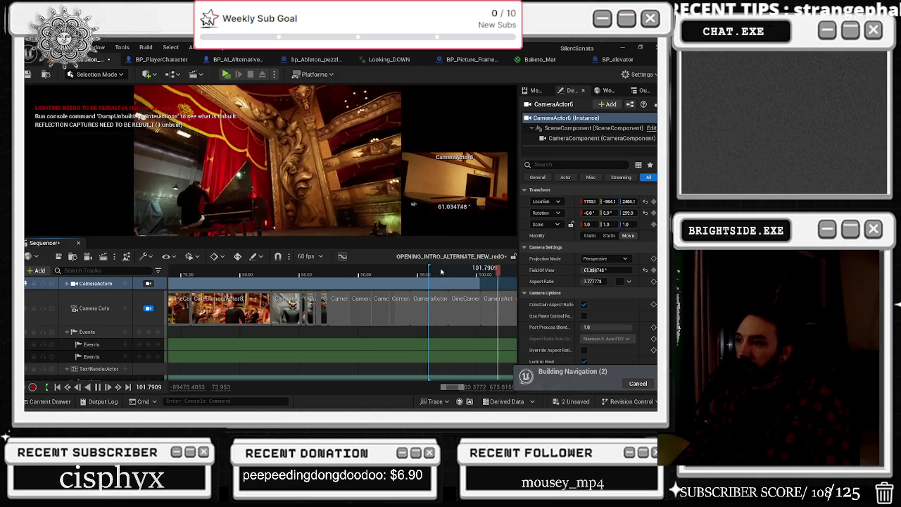
{"action": "left_click", "coordinate": [434, 273]}
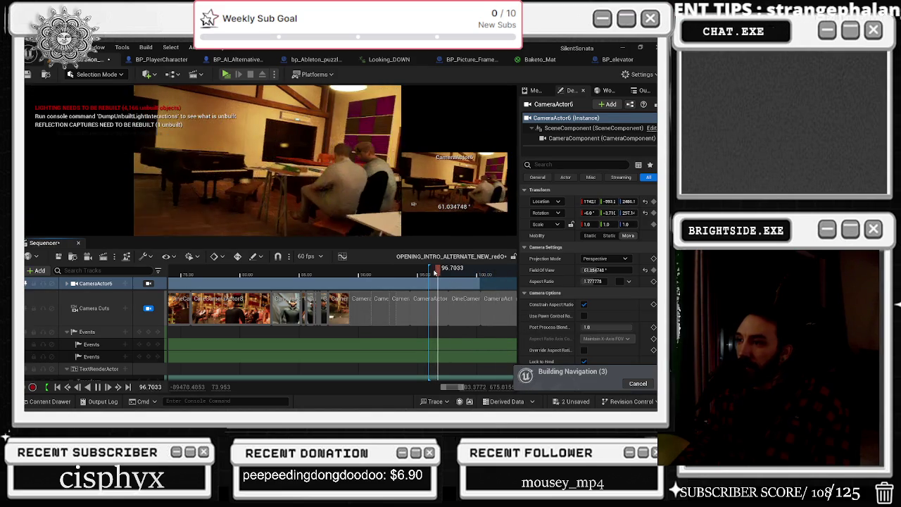
{"action": "key", "text": "space"}
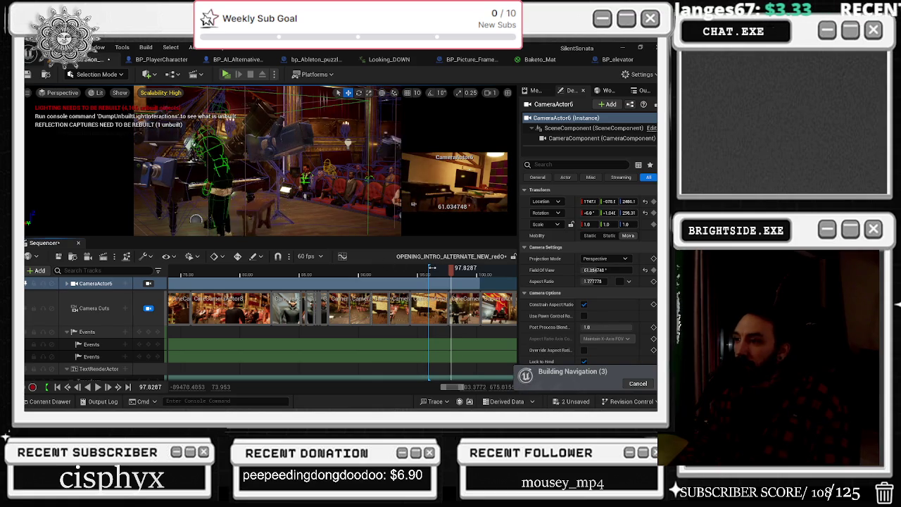
Check the undo commands, then replay from about 97.4 and stop at 104.69.
{"action": "left_click", "coordinate": [66, 47]}
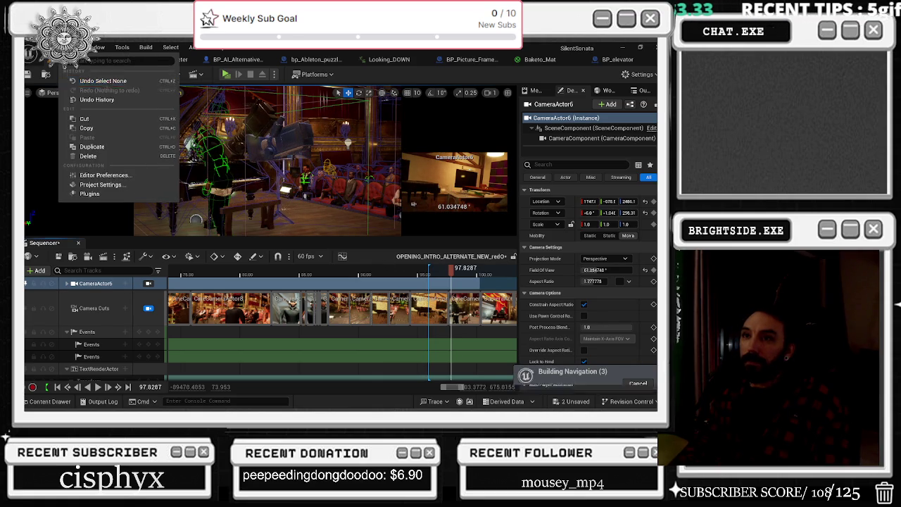
{"action": "left_click_drag", "start_coordinate": [450, 270], "coordinate": [437, 269]}
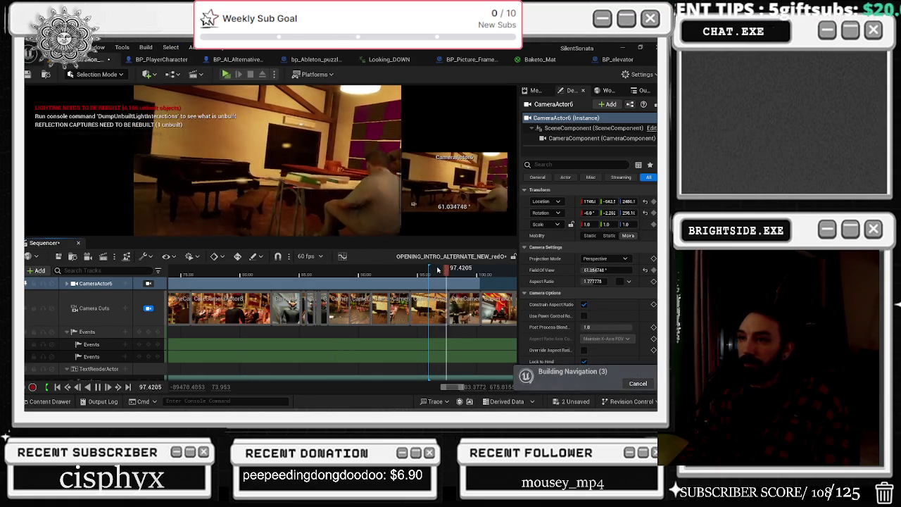
{"action": "key", "text": "space"}
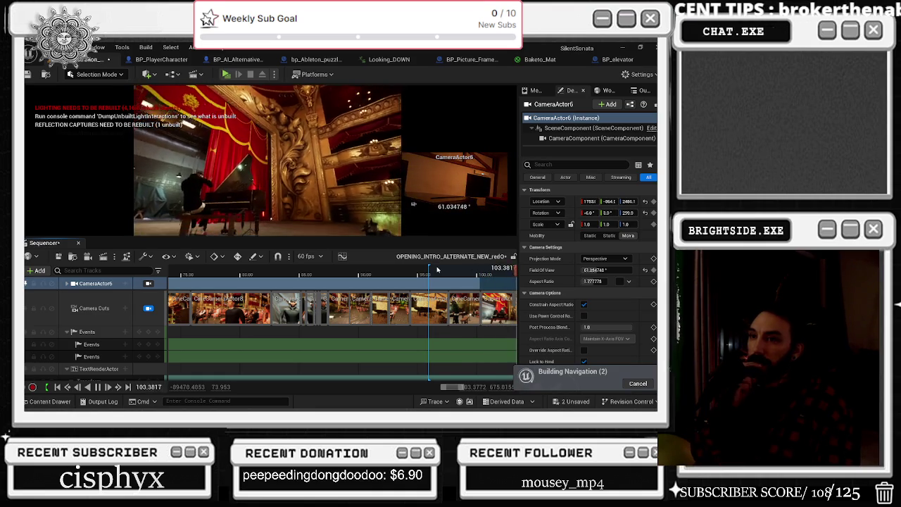
{"action": "key", "text": "space"}
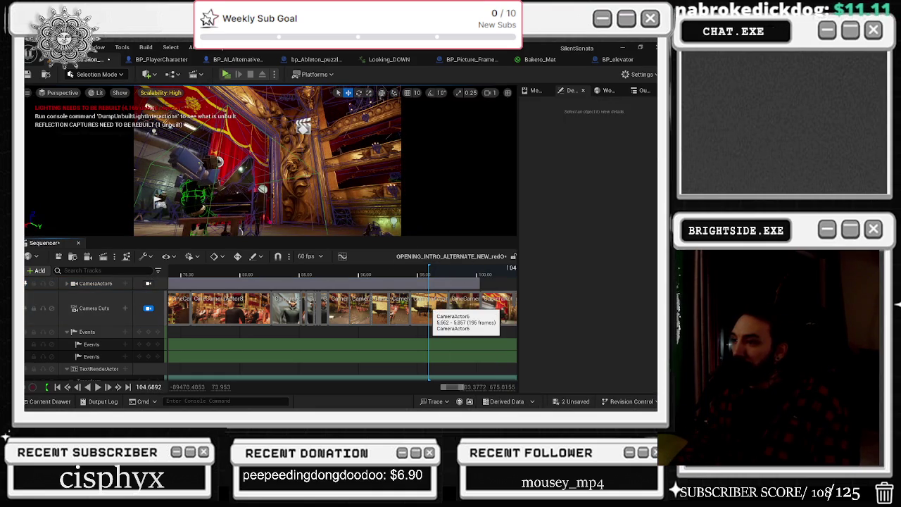
Select CameraActor6 through the camera cut's options and start playback.
{"action": "right_click", "coordinate": [425, 310]}
{"action": "left_click", "coordinate": [460, 293]}
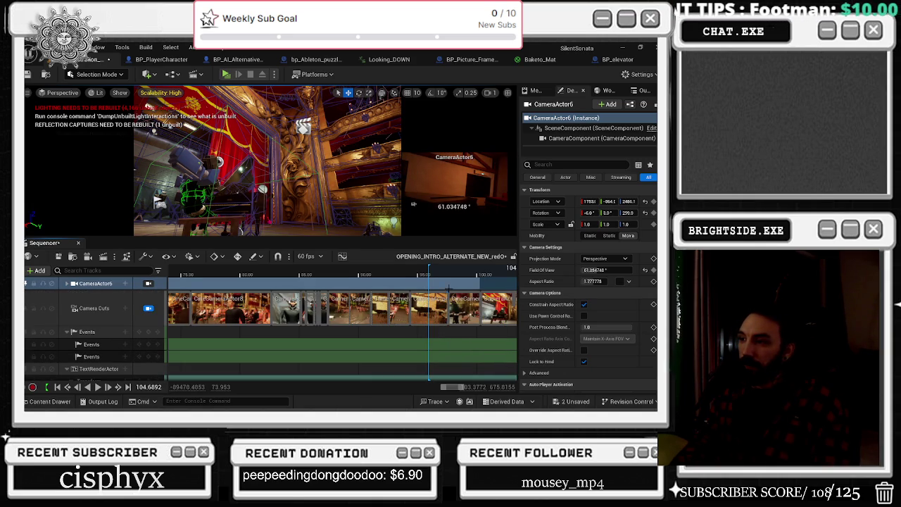
{"action": "key", "text": "space"}
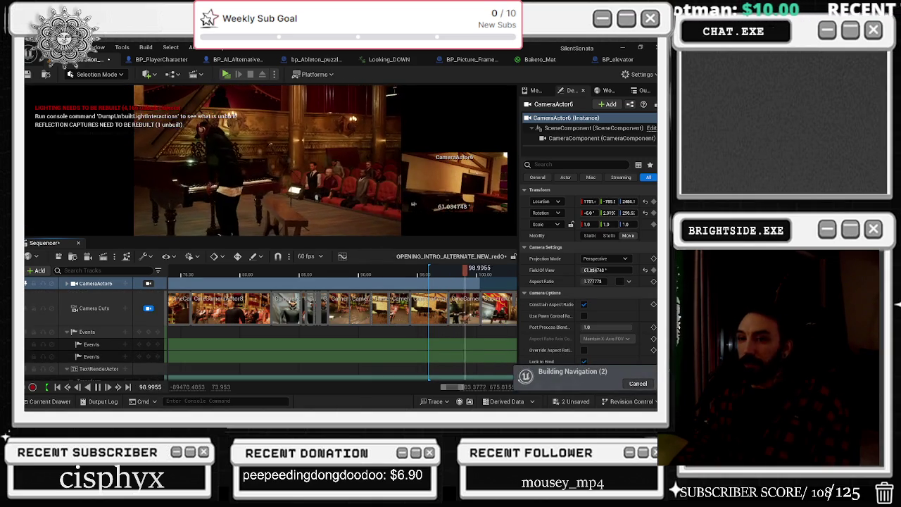
Replay the intro shots from about 84.5, 86 and 92.9 seconds.
{"action": "left_click", "coordinate": [279, 274]}
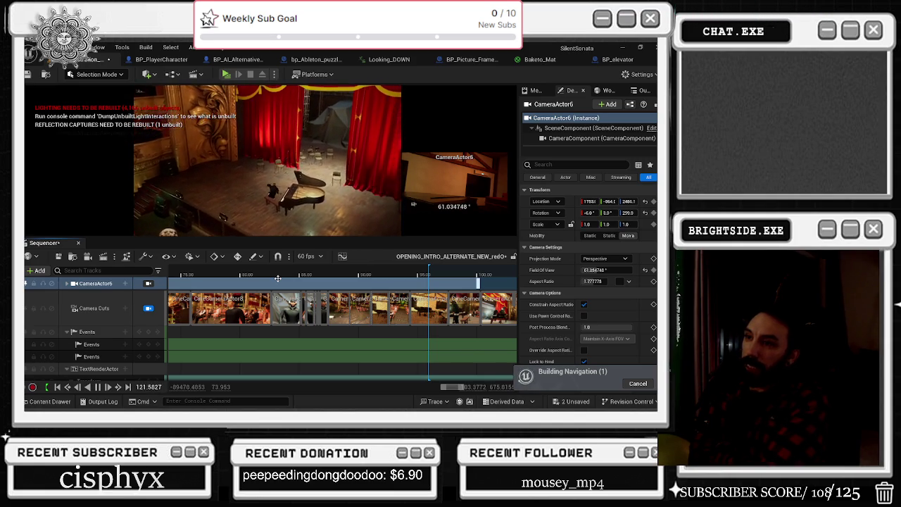
{"action": "left_click", "coordinate": [325, 275]}
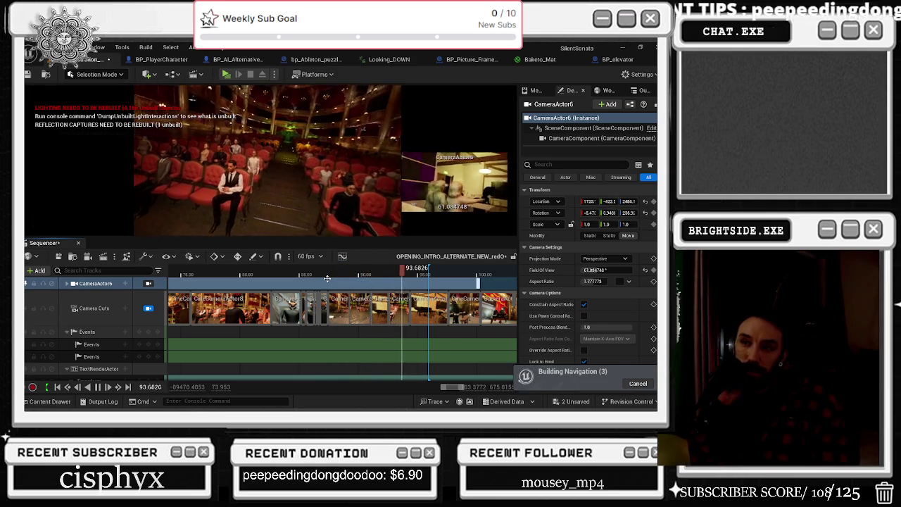
{"action": "key", "text": "space"}
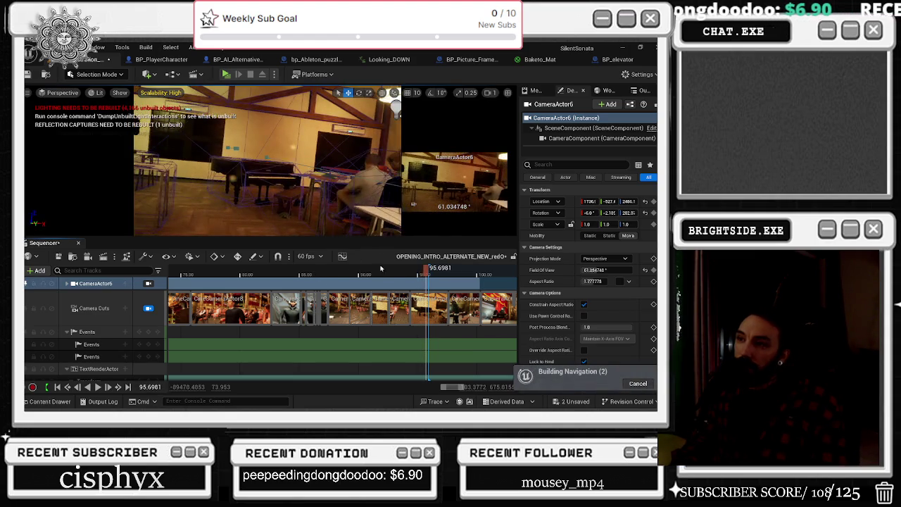
{"action": "left_click_drag", "start_coordinate": [424, 275], "coordinate": [386, 273]}
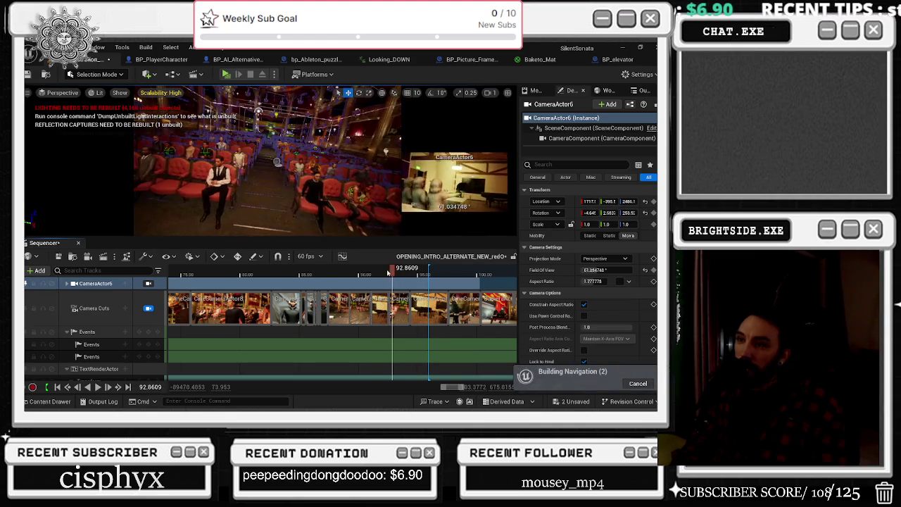
{"action": "key", "text": "space"}
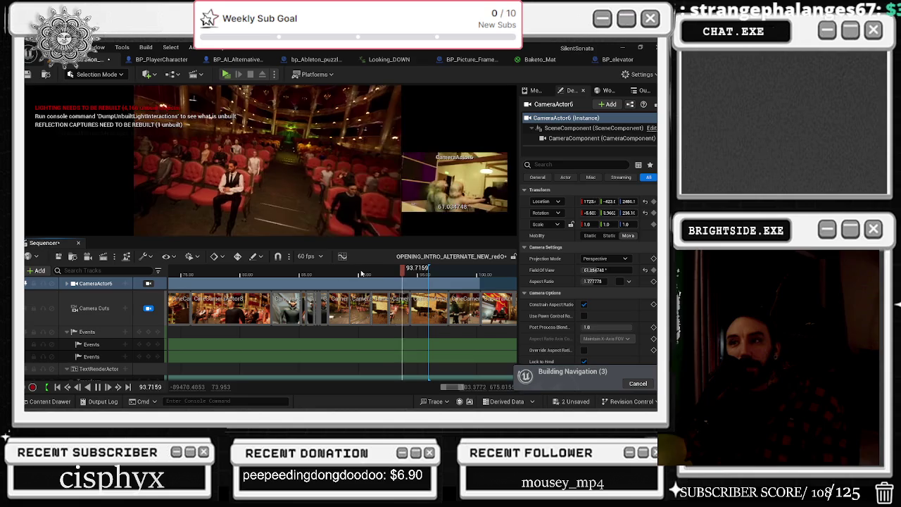
{"action": "key", "text": "space"}
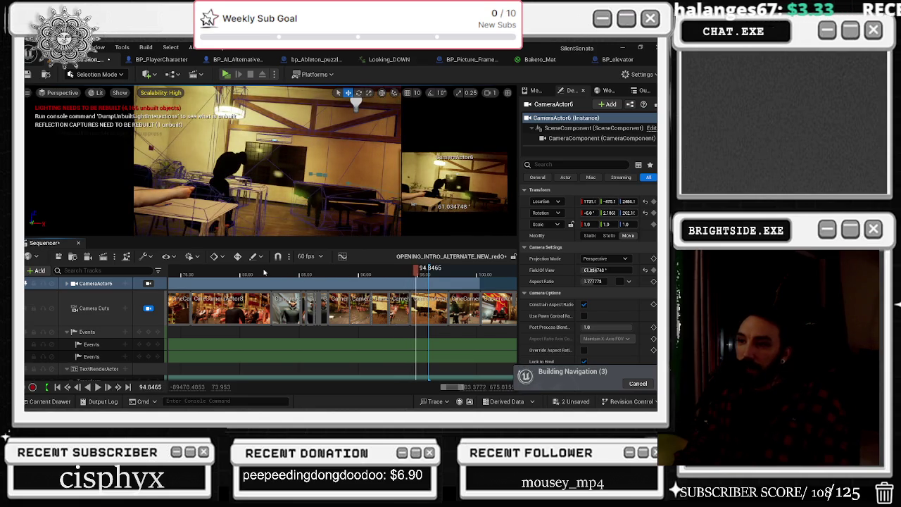
{"action": "left_click", "coordinate": [264, 273]}
{"action": "key", "text": "space"}
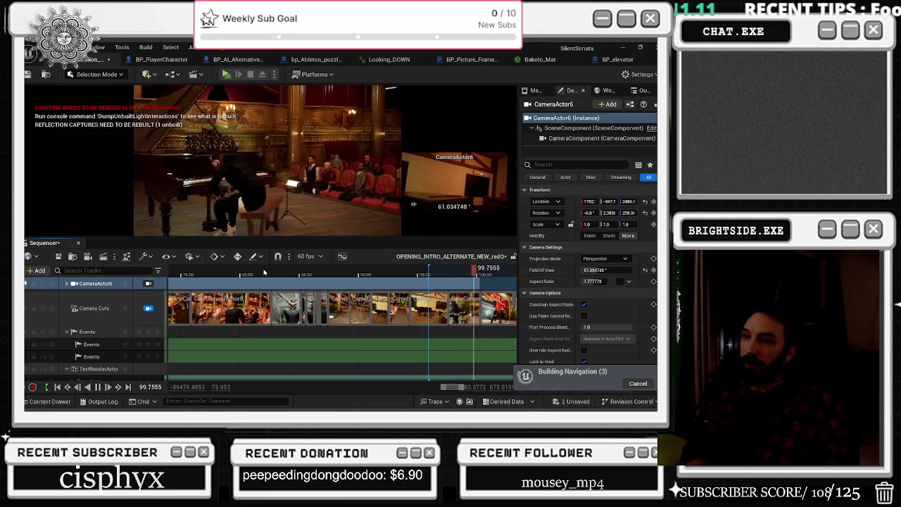
Rewatch the intro from about 69, 79 and 90 seconds, stopping at 98.05.
{"action": "scroll", "coordinate": [312, 284], "scroll_direction": "down", "scroll_amount": 2}
{"action": "key", "text": "space"}
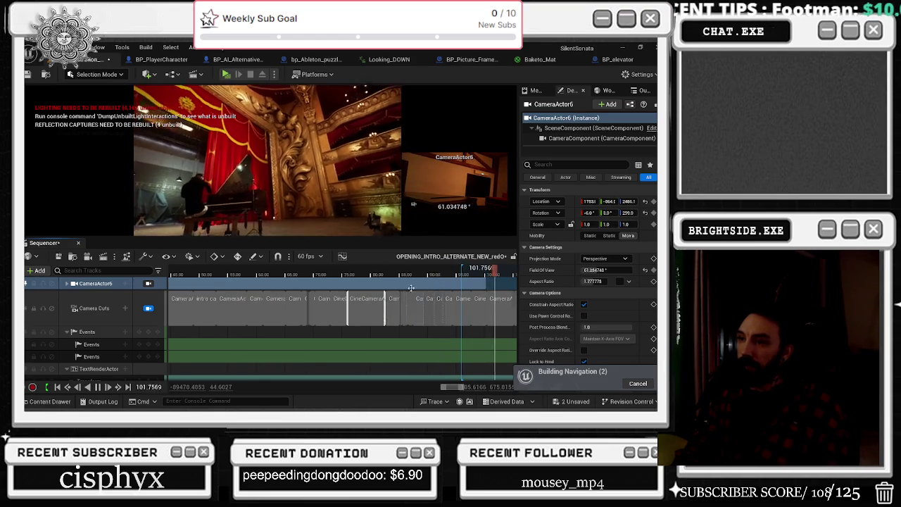
{"action": "left_click", "coordinate": [303, 294]}
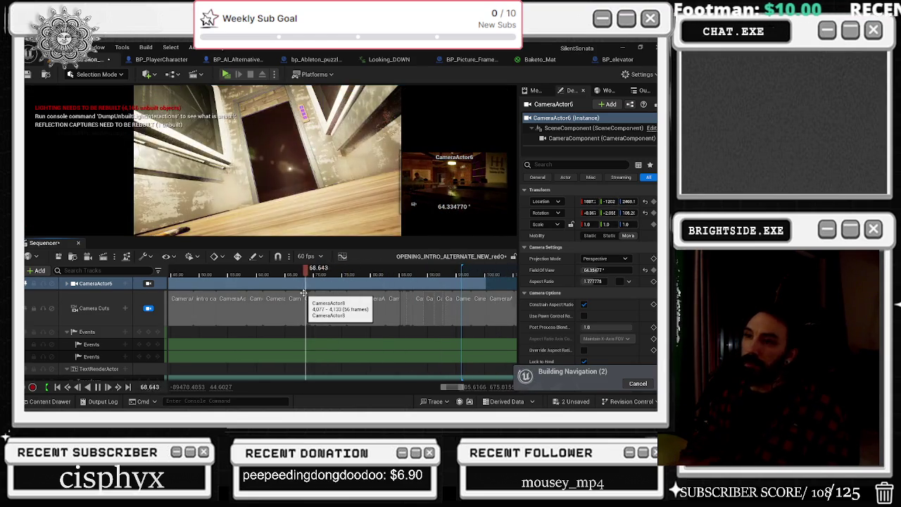
{"action": "left_click", "coordinate": [363, 275]}
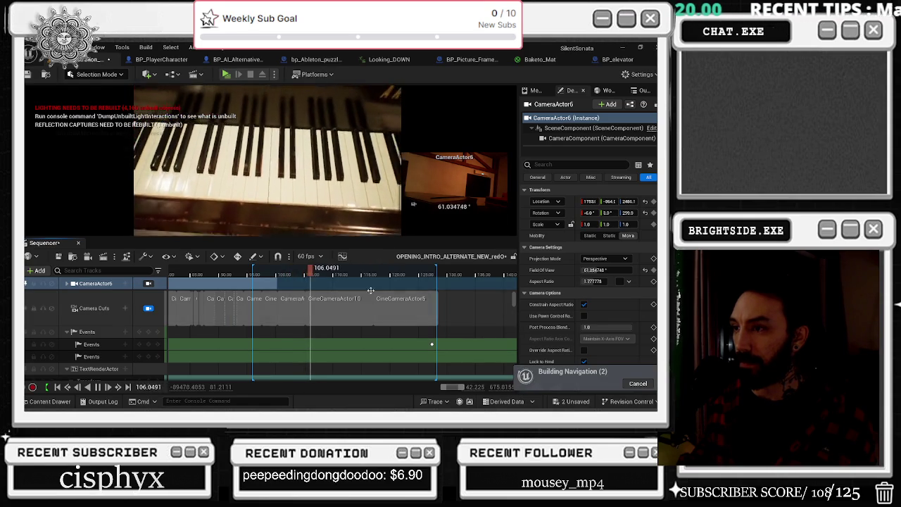
{"action": "left_click", "coordinate": [260, 272]}
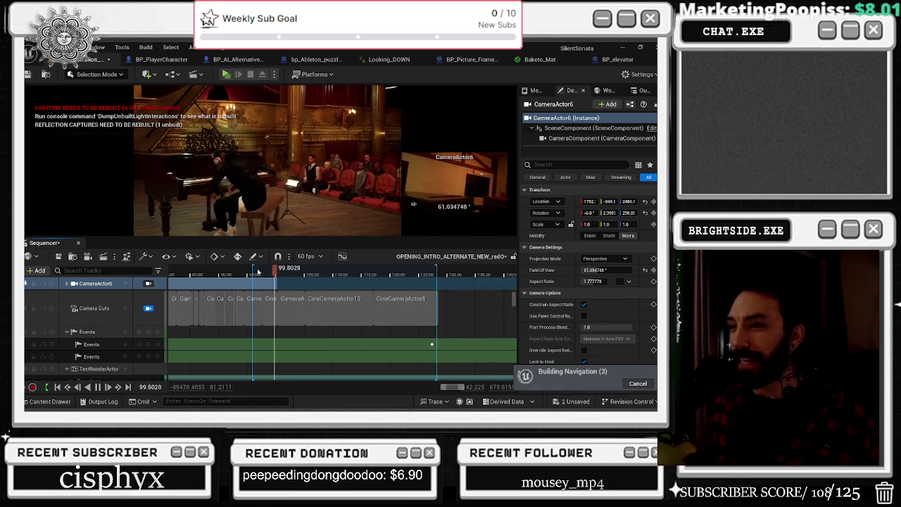
{"action": "left_click", "coordinate": [219, 274]}
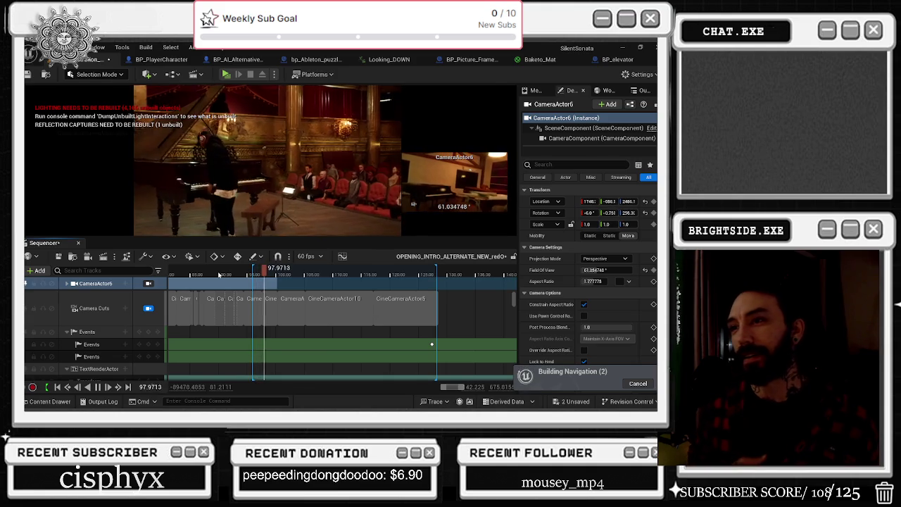
{"action": "key", "text": "space"}
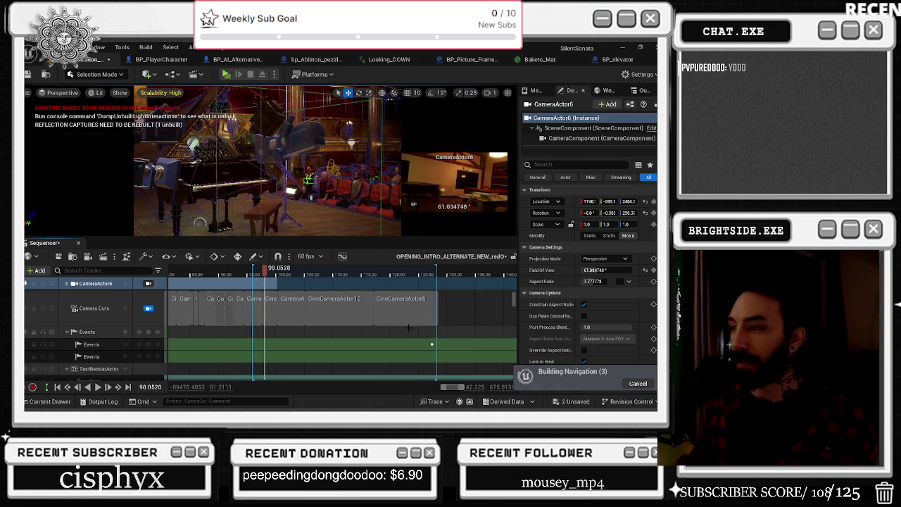
{"action": "scroll", "coordinate": [248, 281], "scroll_direction": "up", "scroll_amount": 3}
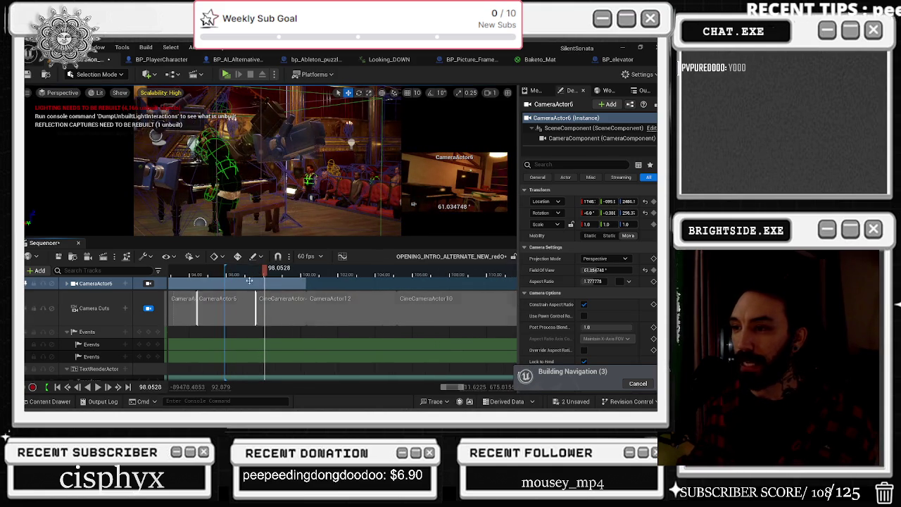
Split the CameraActor6 camera cut at about 94.4 seconds.
{"action": "left_click", "coordinate": [176, 274]}
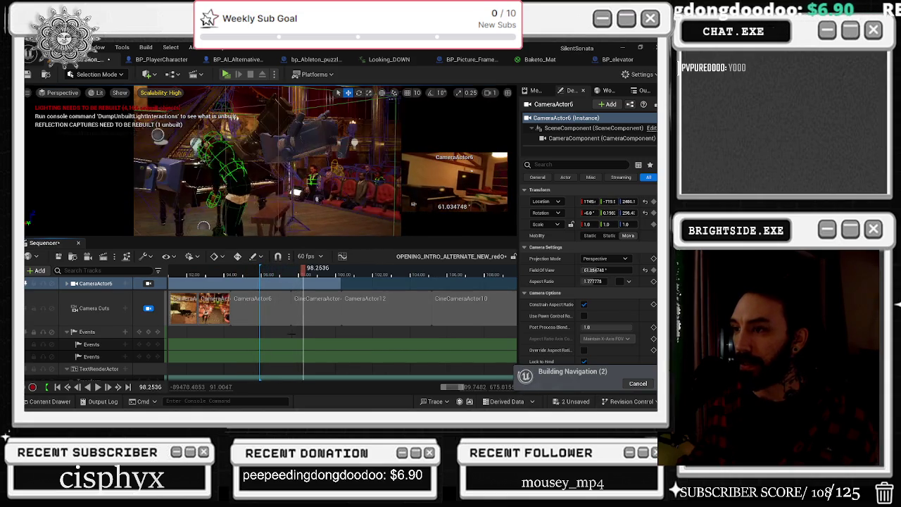
{"action": "scroll", "coordinate": [253, 288], "scroll_direction": "up", "scroll_amount": 3}
{"action": "left_click", "coordinate": [226, 271]}
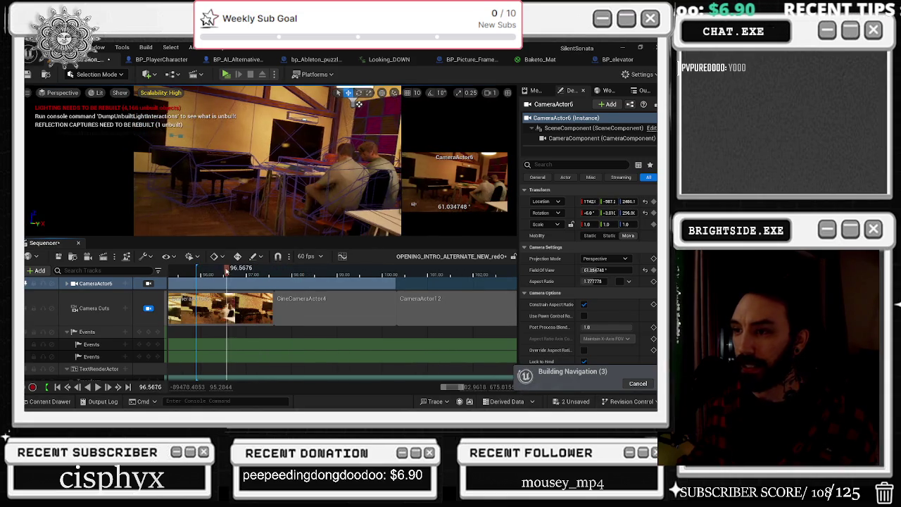
{"action": "mouse_move", "coordinate": [197, 273]}
{"action": "left_mouse_down"}
{"action": "mouse_move", "coordinate": [172, 273]}
{"action": "mouse_move", "coordinate": [288, 272]}
{"action": "left_mouse_up"}
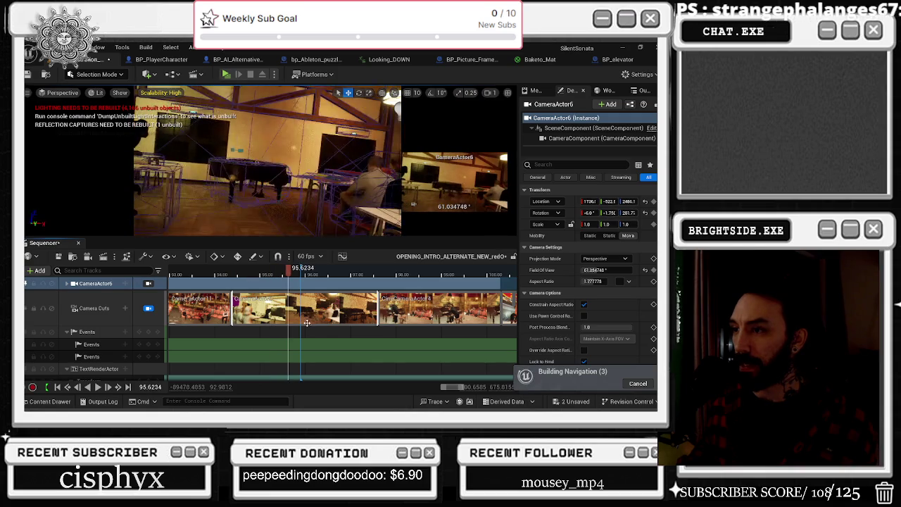
{"action": "right_click", "coordinate": [293, 305]}
{"action": "mouse_move", "coordinate": [330, 197]}
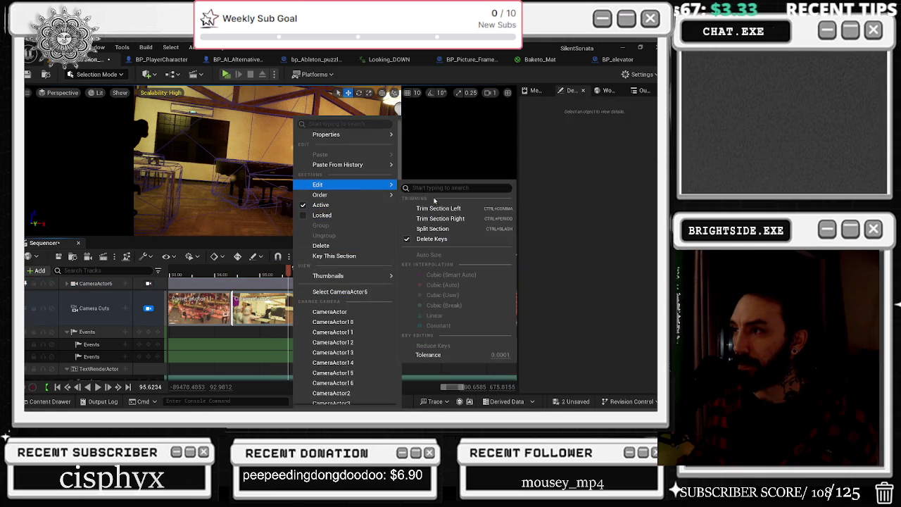
{"action": "left_click", "coordinate": [432, 228]}
Split the cut again at about 95.86 and play from about 94.8.
{"action": "left_click_drag", "start_coordinate": [290, 272], "coordinate": [304, 271]}
{"action": "right_click", "coordinate": [311, 309]}
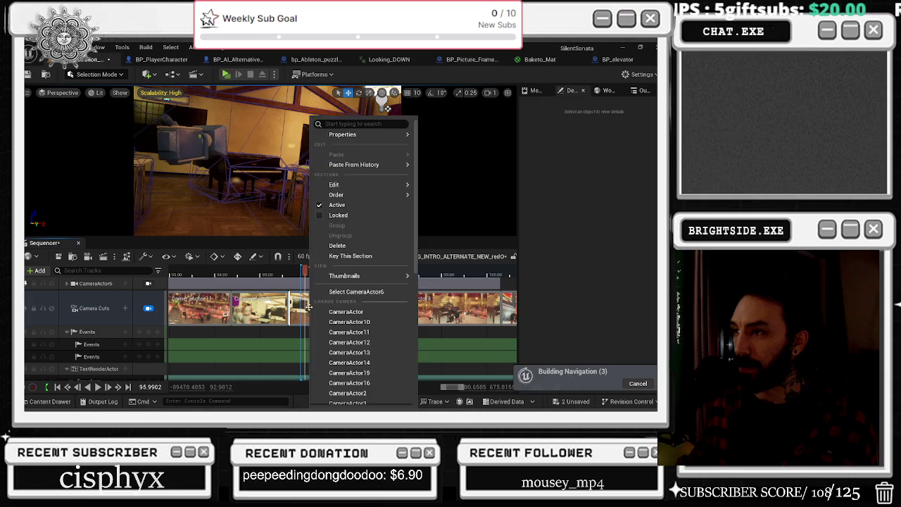
{"action": "mouse_move", "coordinate": [345, 183]}
{"action": "left_click", "coordinate": [449, 229]}
{"action": "left_click", "coordinate": [246, 272]}
{"action": "key", "text": "space"}
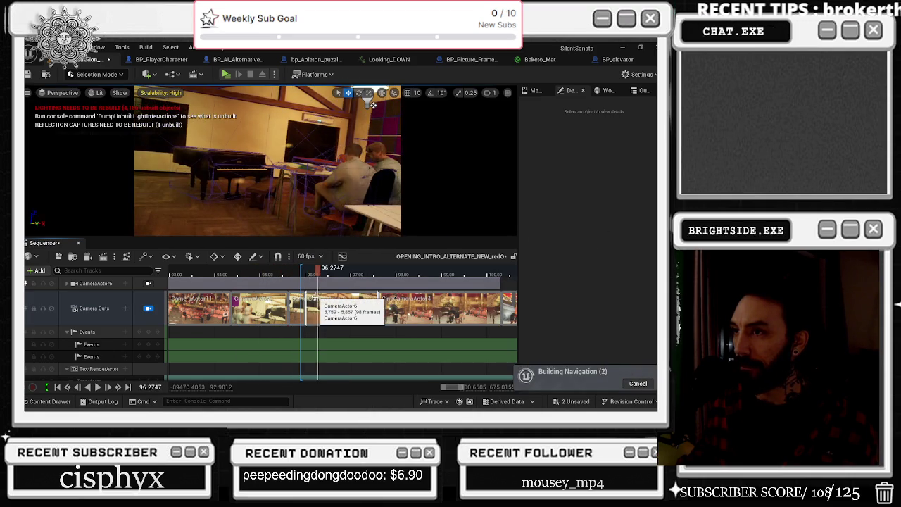
Select CameraActor6, undo the extra split, and replay the short cut from about 95.5.
{"action": "right_click", "coordinate": [297, 308]}
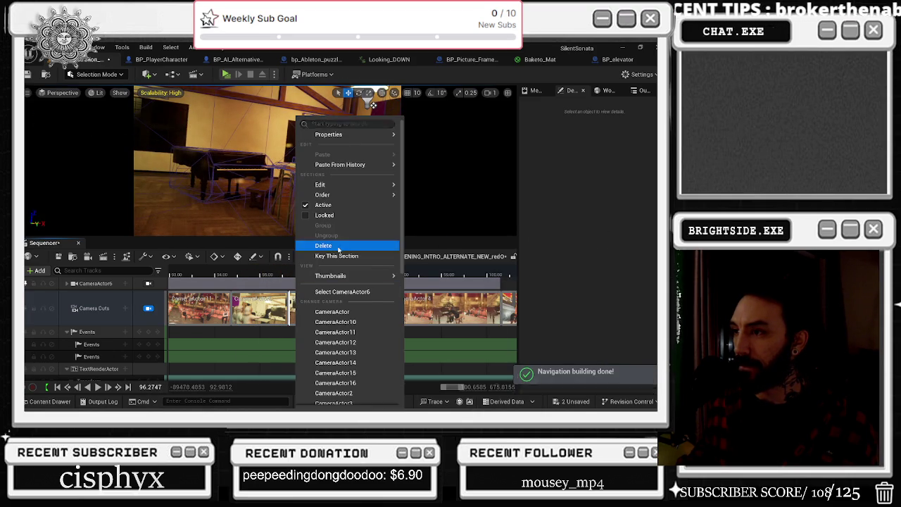
{"action": "left_click", "coordinate": [343, 292]}
{"action": "left_click", "coordinate": [302, 304]}
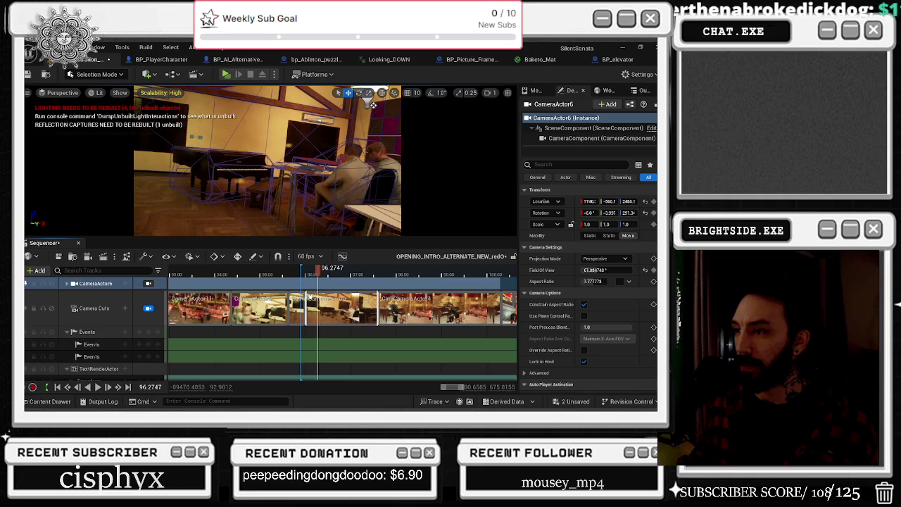
{"action": "key", "text": "ctrl+z"}
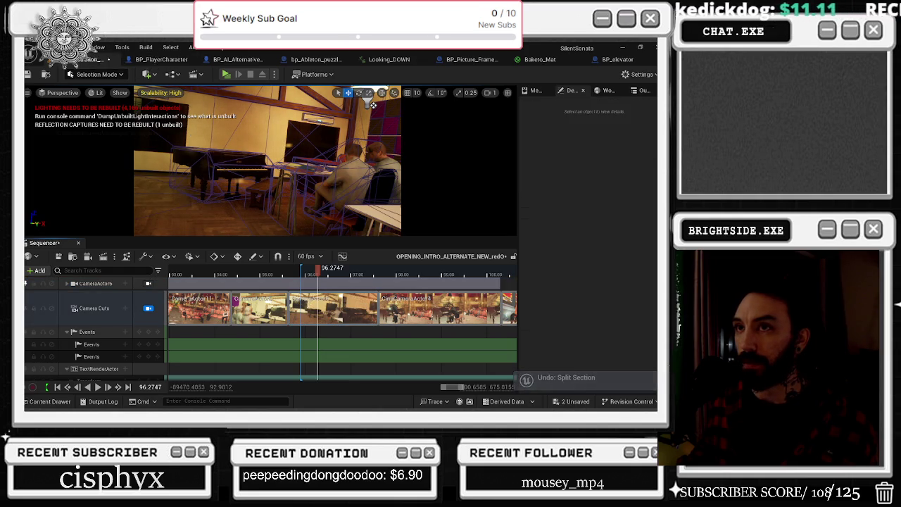
{"action": "left_click", "coordinate": [69, 47]}
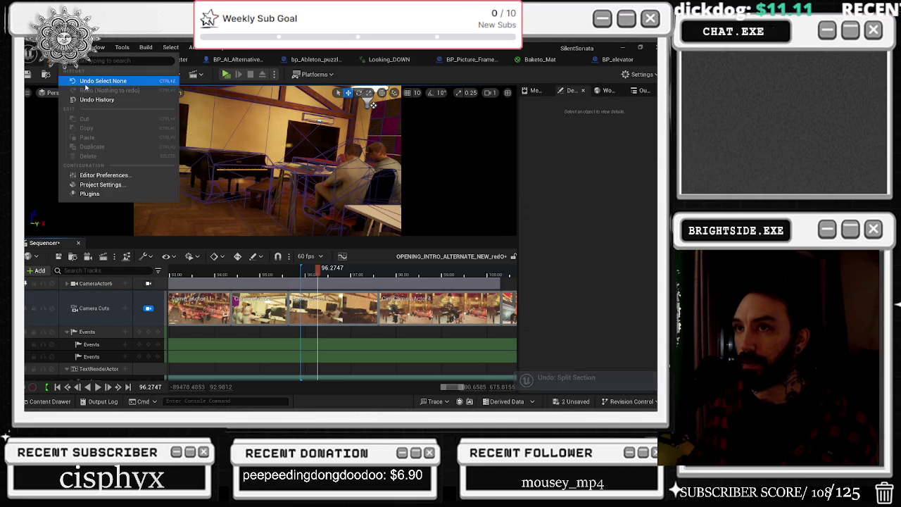
{"action": "left_click", "coordinate": [275, 273]}
{"action": "key", "text": "space"}
{"action": "key", "text": "space"}
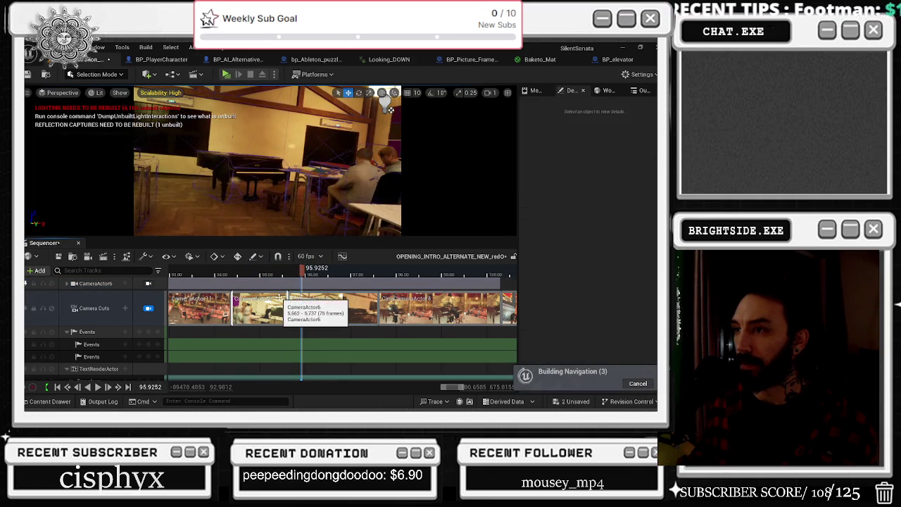
{"action": "left_click", "coordinate": [301, 269]}
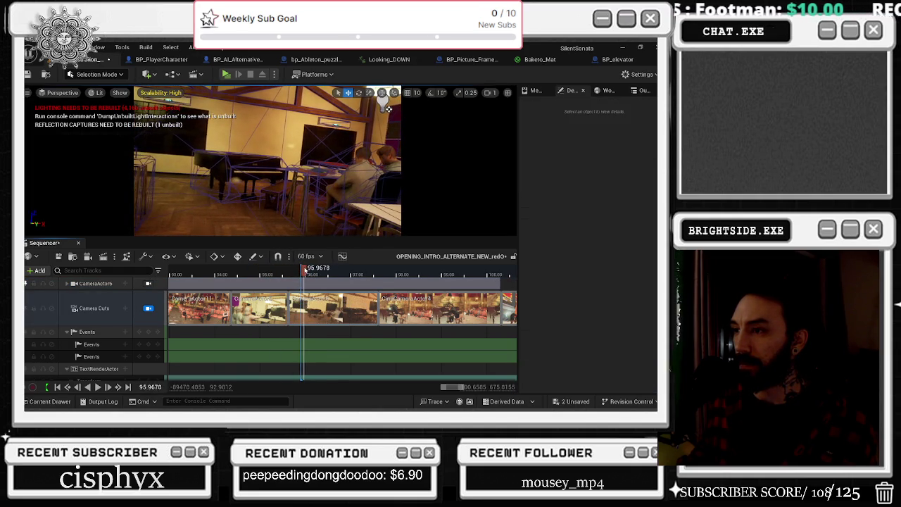
Assign a different camera to the cut section and preview the new angle.
{"action": "right_click", "coordinate": [322, 296]}
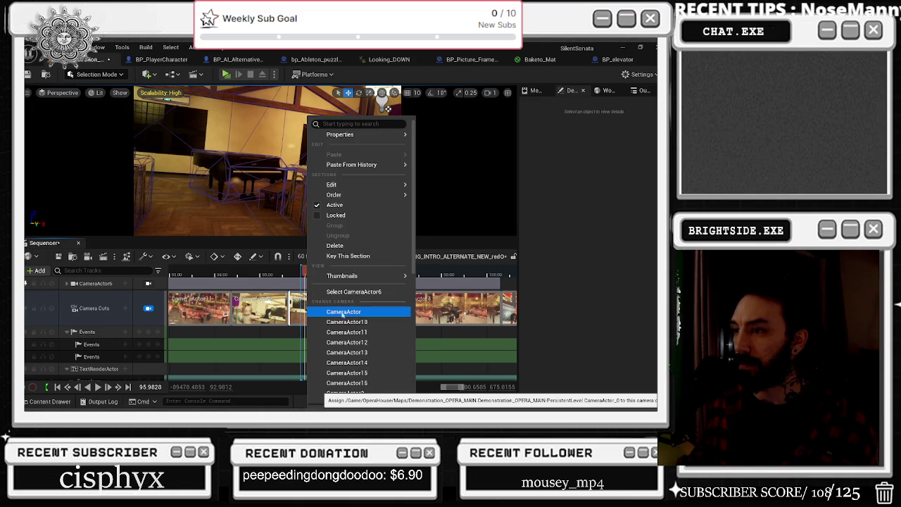
{"action": "scroll", "coordinate": [351, 317], "scroll_direction": "down", "scroll_amount": 2}
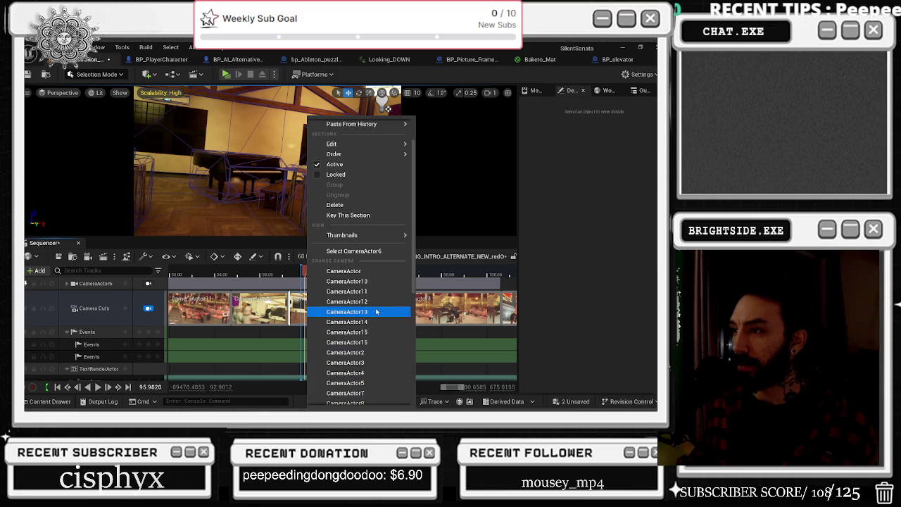
{"action": "scroll", "coordinate": [377, 374], "scroll_direction": "down", "scroll_amount": 1}
{"action": "scroll", "coordinate": [380, 377], "scroll_direction": "down", "scroll_amount": 8}
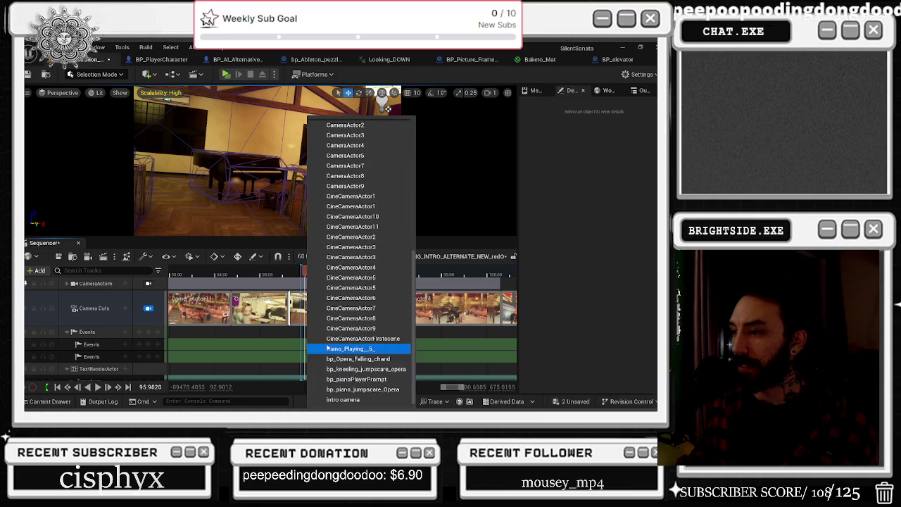
{"action": "left_click", "coordinate": [321, 318]}
{"action": "left_click_drag", "start_coordinate": [304, 275], "coordinate": [268, 275]}
{"action": "left_click", "coordinate": [188, 276]}
{"action": "key", "text": "space"}
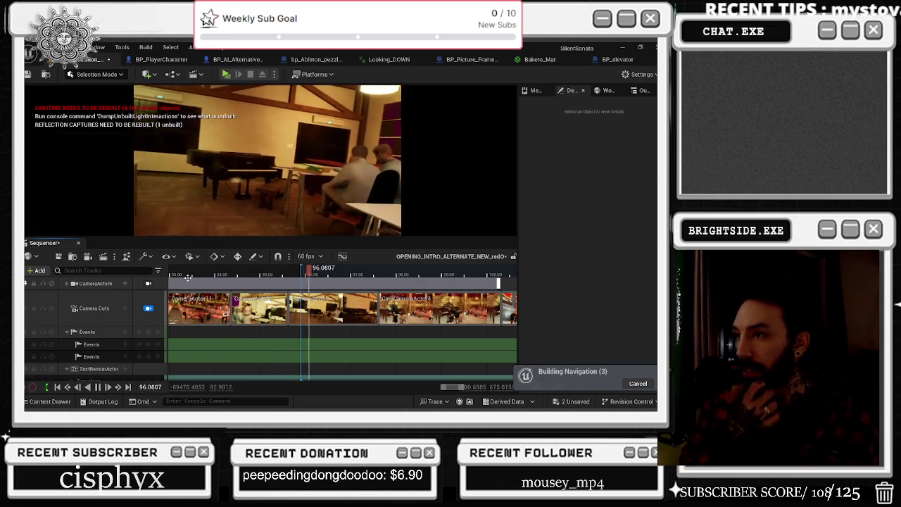
{"action": "key", "text": "space"}
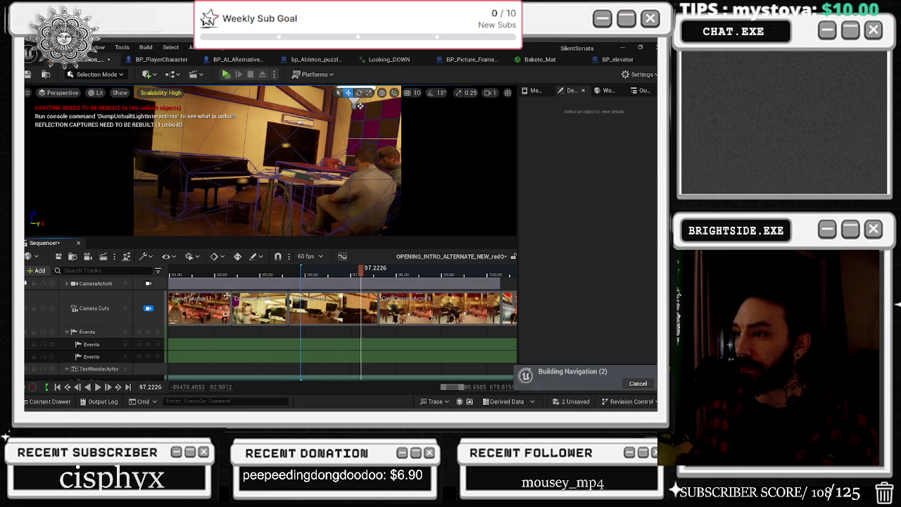
Split the camera cuts at 96.0052 and review from about 95.28.
{"action": "left_click", "coordinate": [303, 268]}
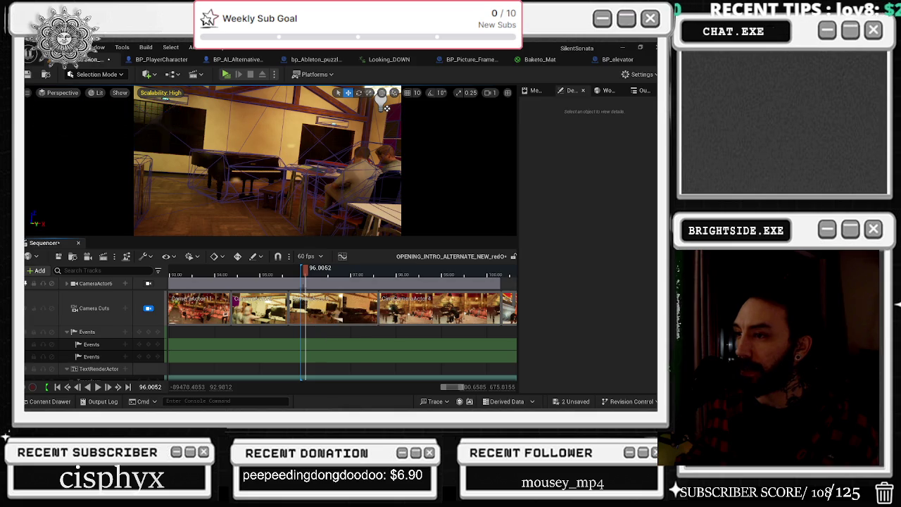
{"action": "right_click", "coordinate": [312, 307]}
{"action": "mouse_move", "coordinate": [339, 185]}
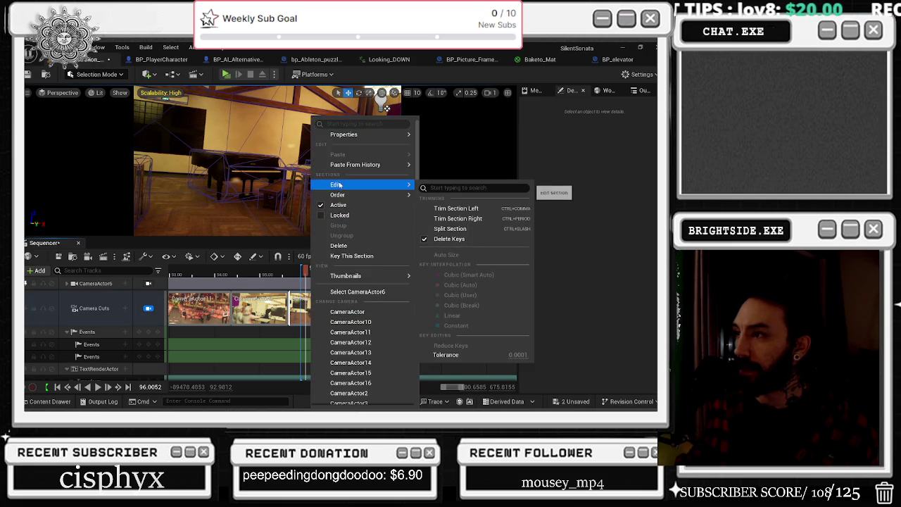
{"action": "left_click", "coordinate": [450, 229]}
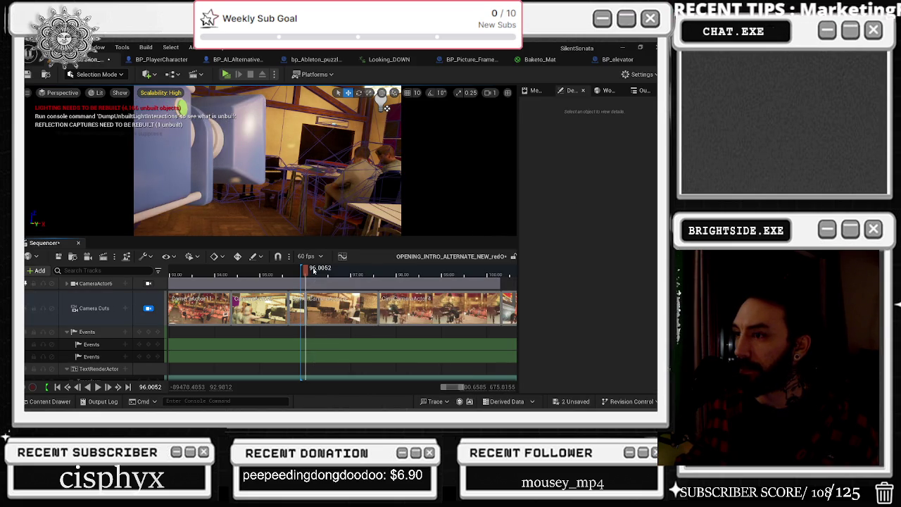
{"action": "left_click", "coordinate": [273, 271]}
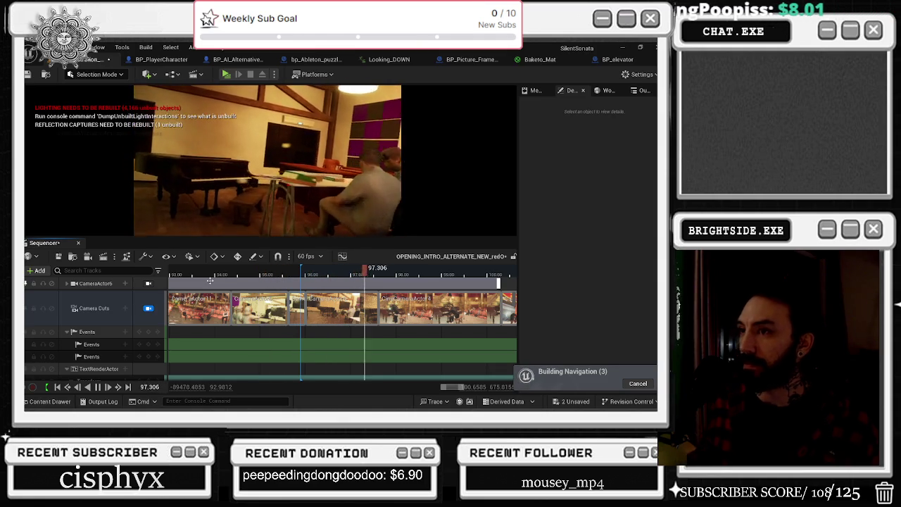
{"action": "key", "text": "space"}
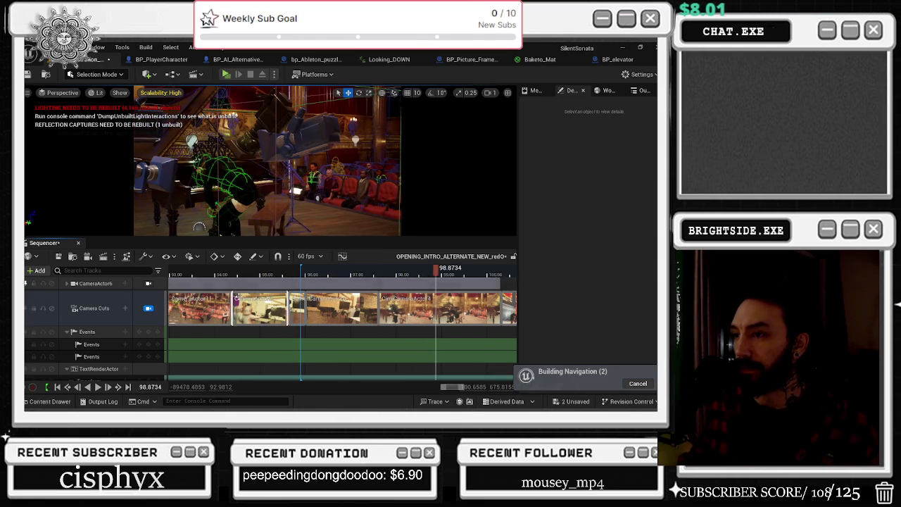
{"action": "scroll", "coordinate": [238, 296], "scroll_direction": "down", "scroll_amount": 3}
{"action": "left_click", "coordinate": [347, 269]}
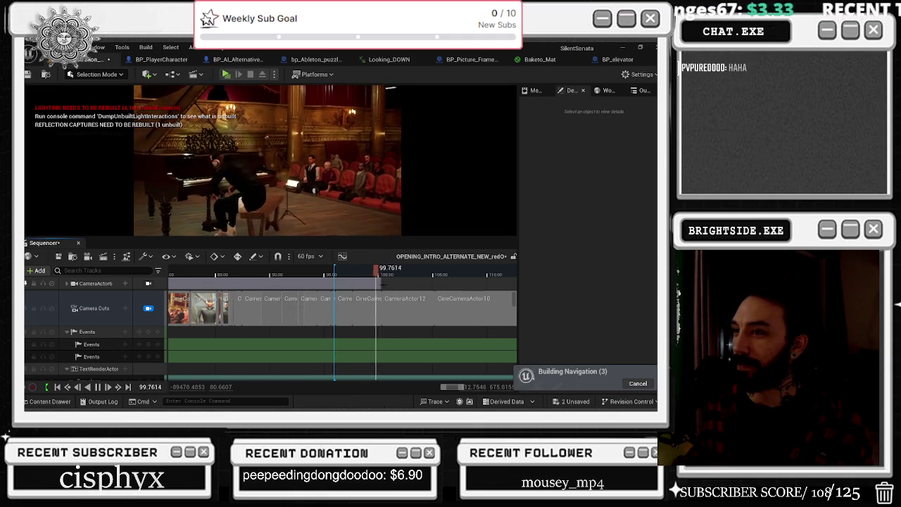
{"action": "left_click", "coordinate": [293, 272]}
{"action": "key", "text": "space"}
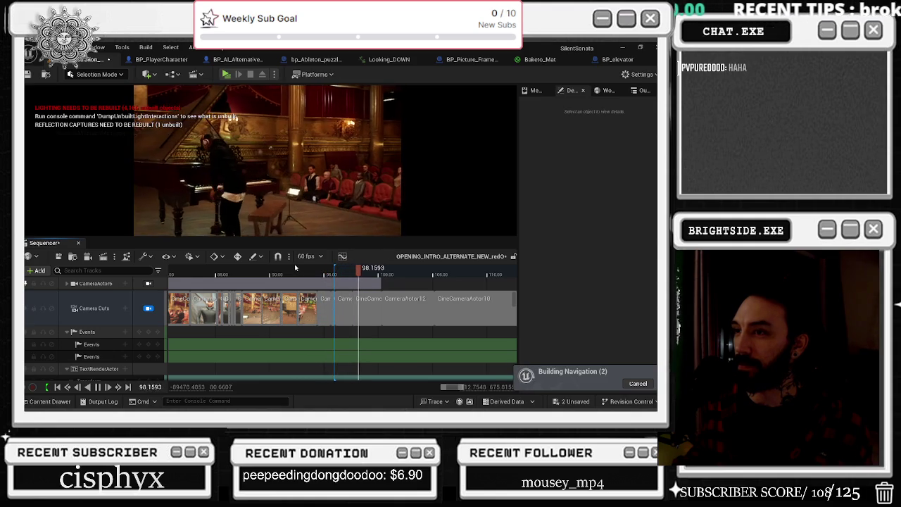
{"action": "left_click", "coordinate": [314, 271]}
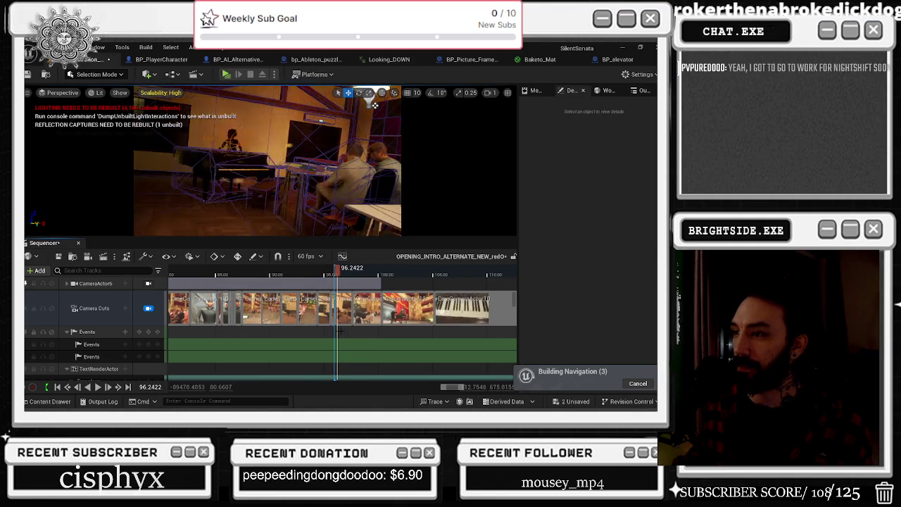
{"action": "scroll", "coordinate": [315, 270], "scroll_direction": "up", "scroll_amount": 4}
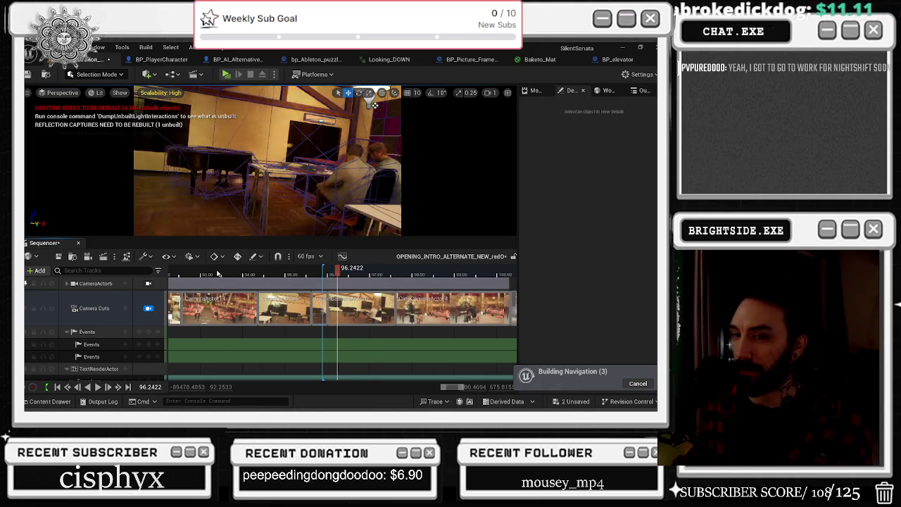
{"action": "left_click", "coordinate": [226, 274]}
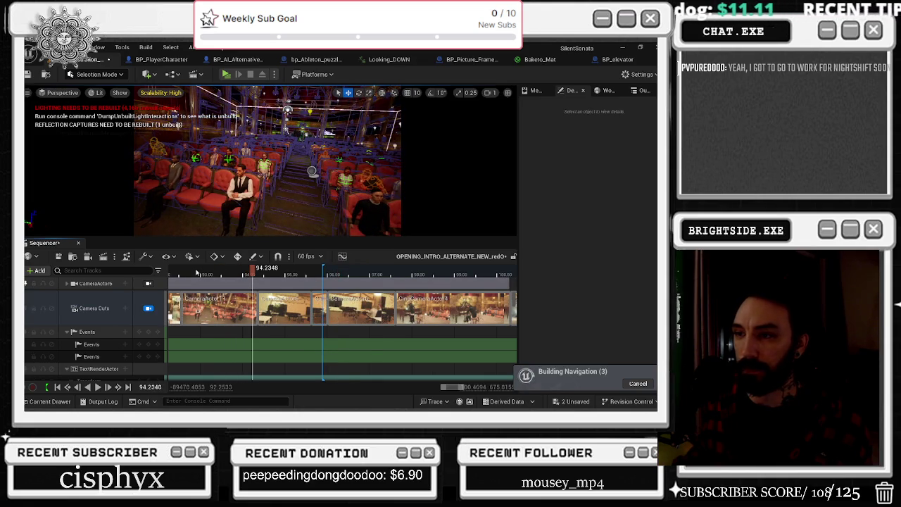
{"action": "key", "text": "space"}
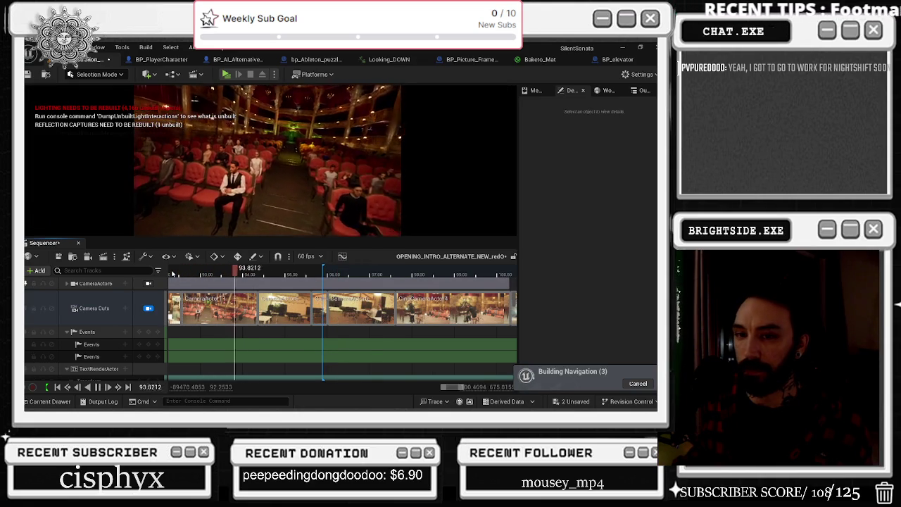
{"action": "left_click_drag", "start_coordinate": [172, 273], "coordinate": [203, 272]}
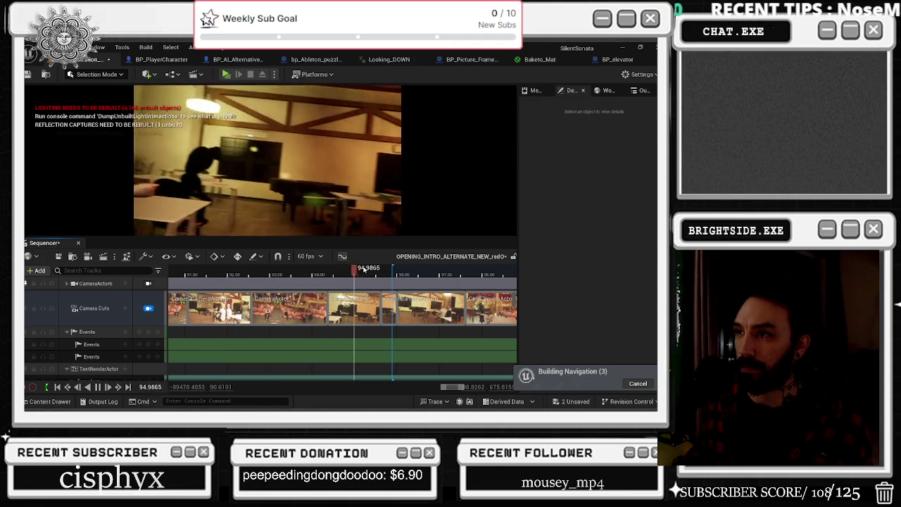
{"action": "key", "text": "space"}
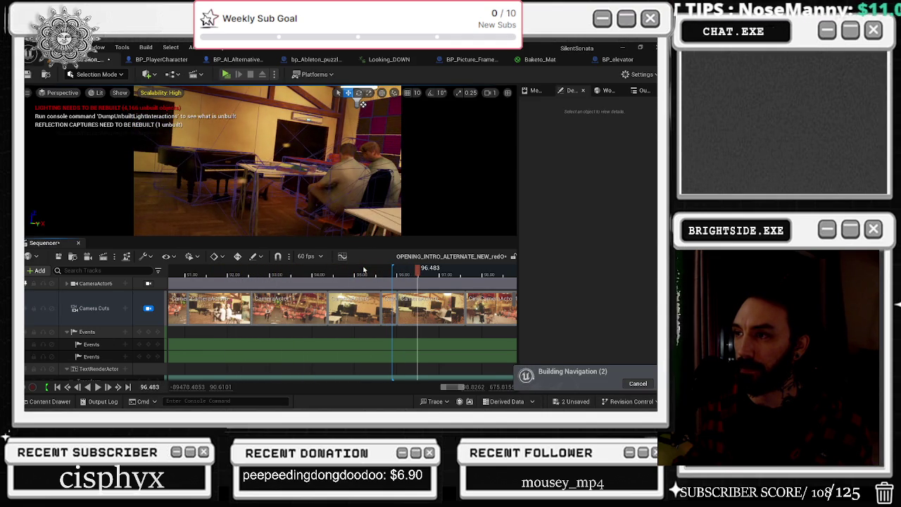
Pick a new camera for the camera-cut section and play from before the cut.
{"action": "key", "text": "space"}
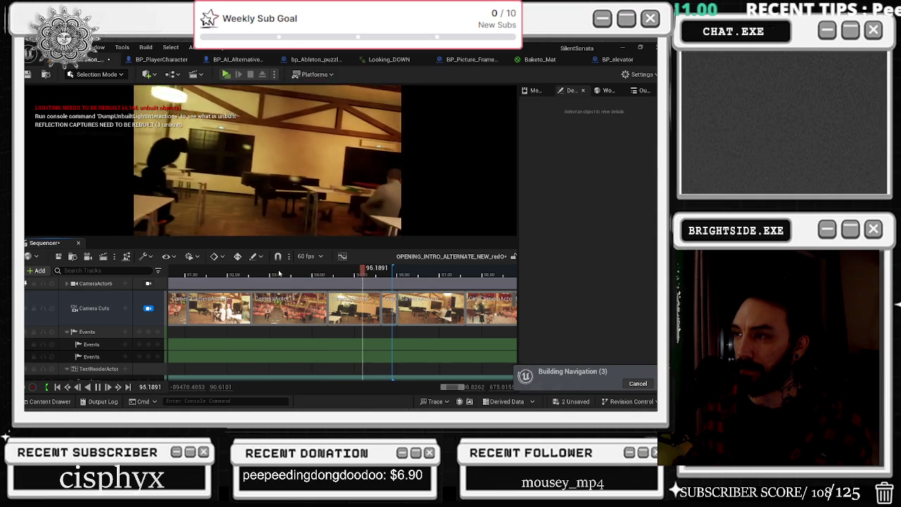
{"action": "key", "text": "space"}
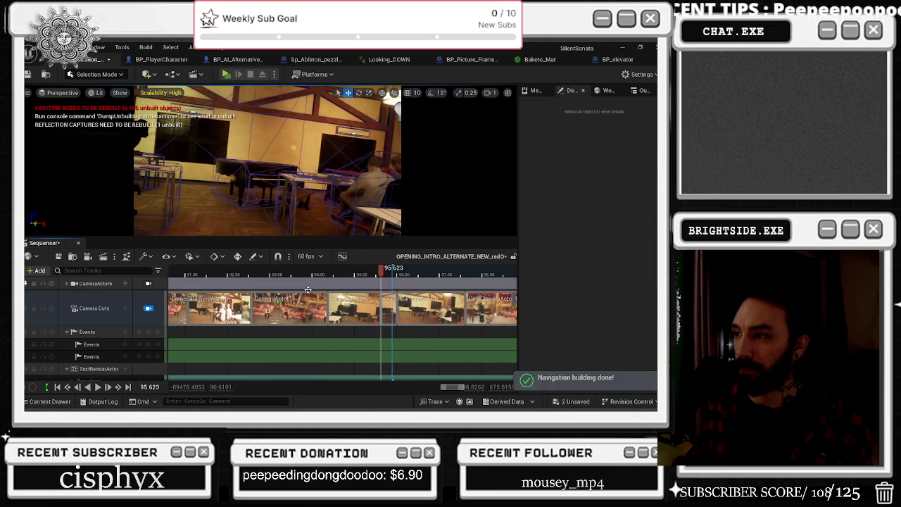
{"action": "key", "text": "space"}
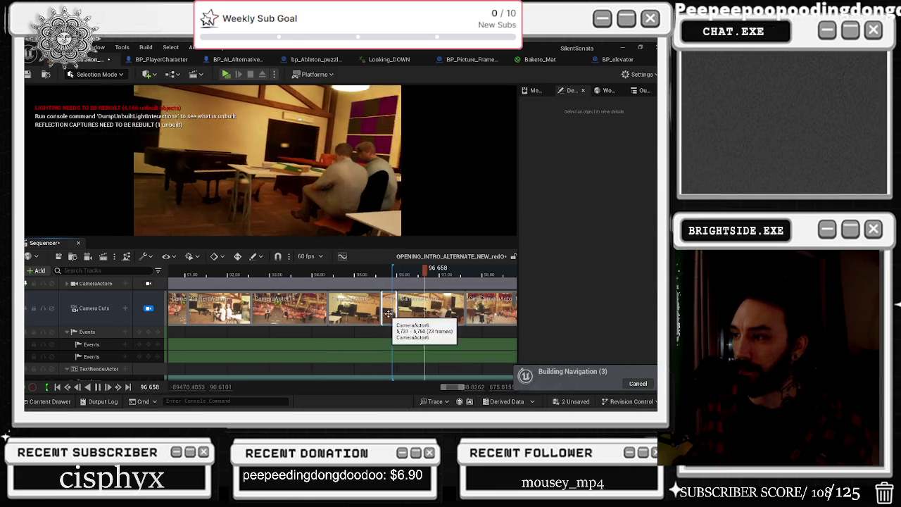
{"action": "right_click", "coordinate": [391, 308]}
{"action": "mouse_move", "coordinate": [427, 275]}
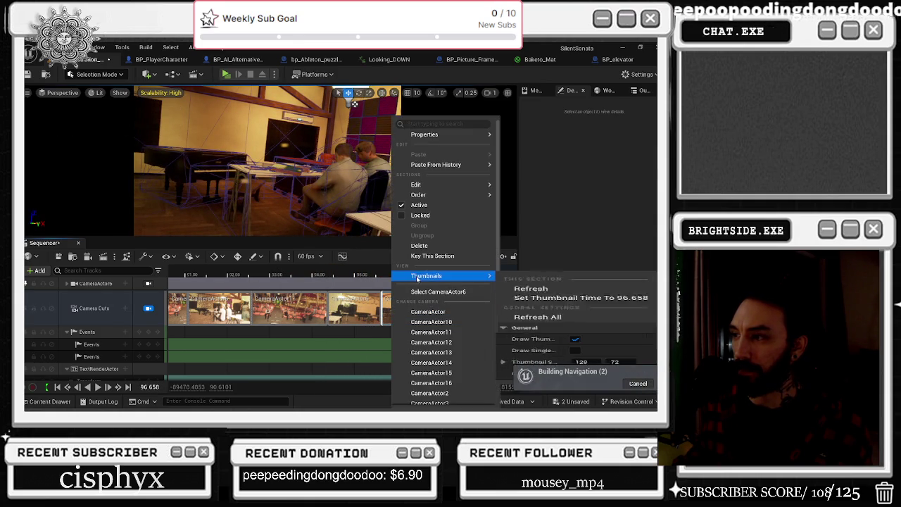
{"action": "left_click", "coordinate": [430, 332]}
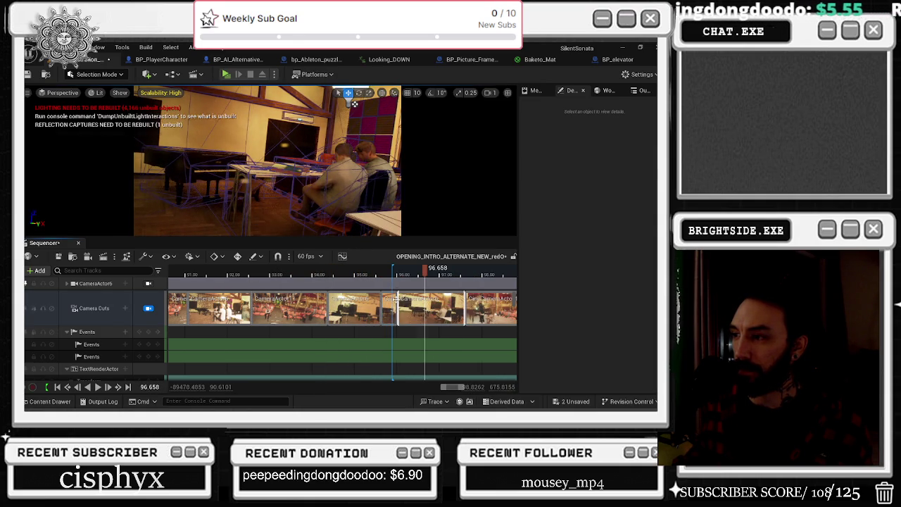
{"action": "left_click", "coordinate": [301, 273]}
{"action": "key", "text": "space"}
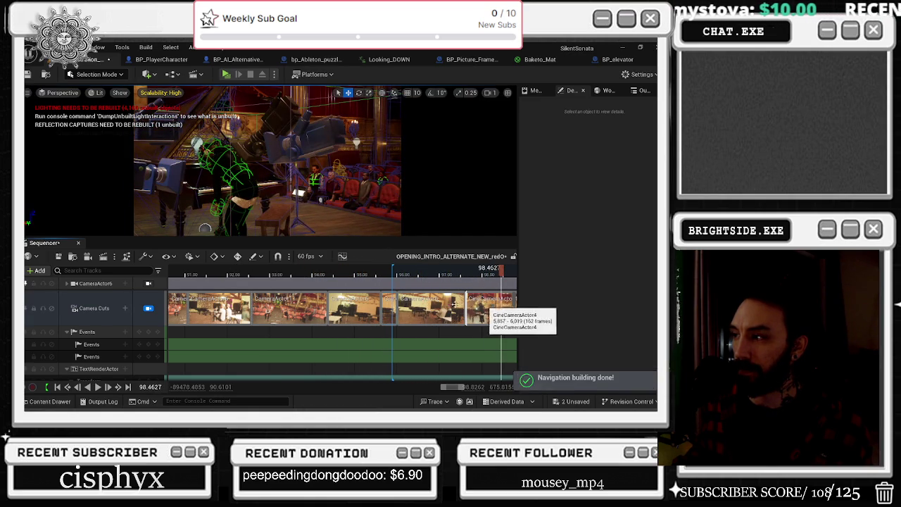
Switch the later cut section to CineCameraActor4 and replay it.
{"action": "right_click", "coordinate": [386, 308]}
{"action": "scroll", "coordinate": [454, 367], "scroll_direction": "down", "scroll_amount": 5}
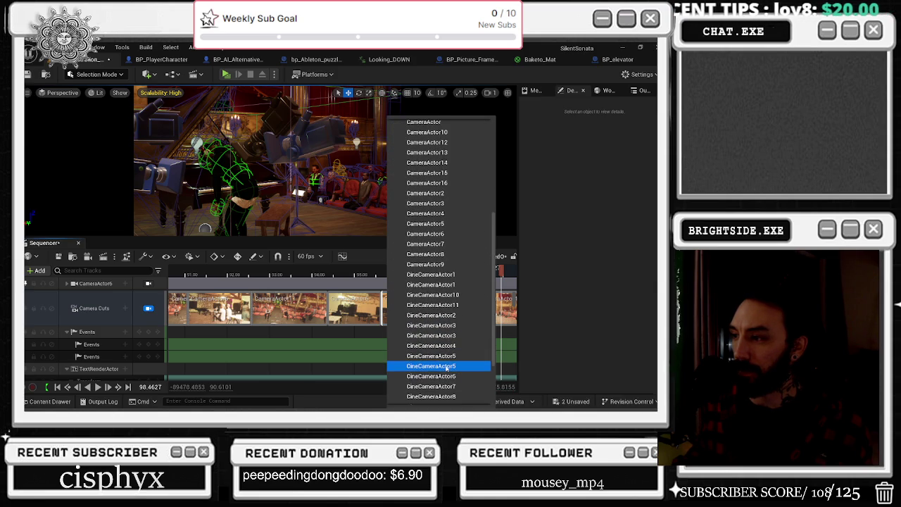
{"action": "left_click", "coordinate": [457, 346]}
{"action": "left_click", "coordinate": [350, 272]}
{"action": "key", "text": "space"}
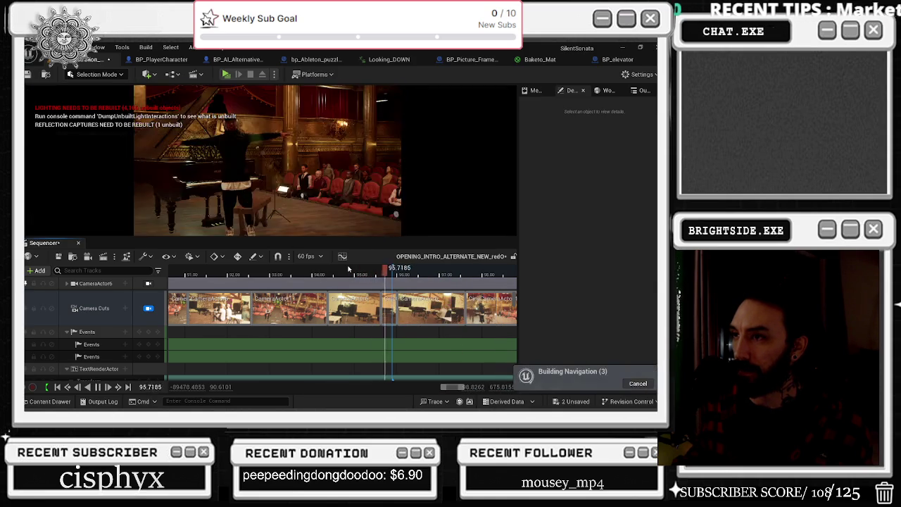
{"action": "left_click", "coordinate": [330, 274]}
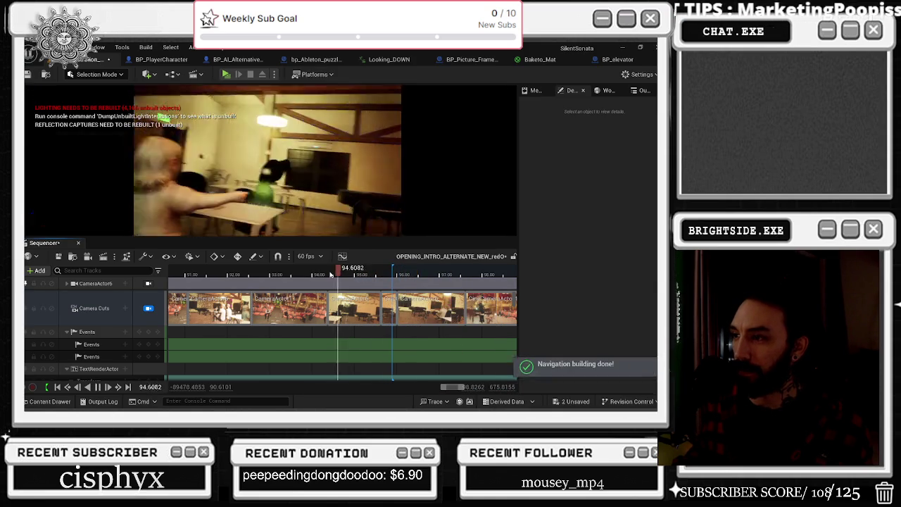
{"action": "key", "text": "space"}
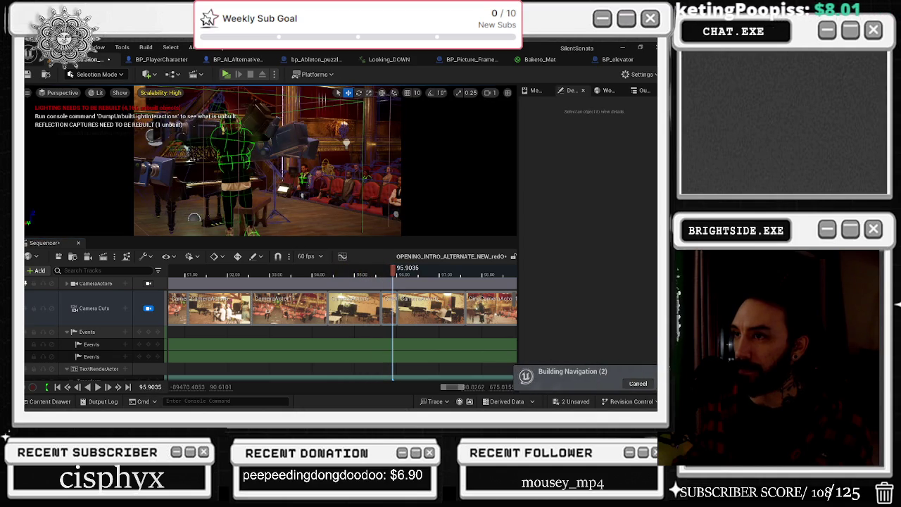
Select the Sitting pianist and add Visibility keys at the playhead and around 96.09.
{"action": "left_click", "coordinate": [233, 162]}
{"action": "scroll", "coordinate": [368, 315], "scroll_direction": "up", "scroll_amount": 5}
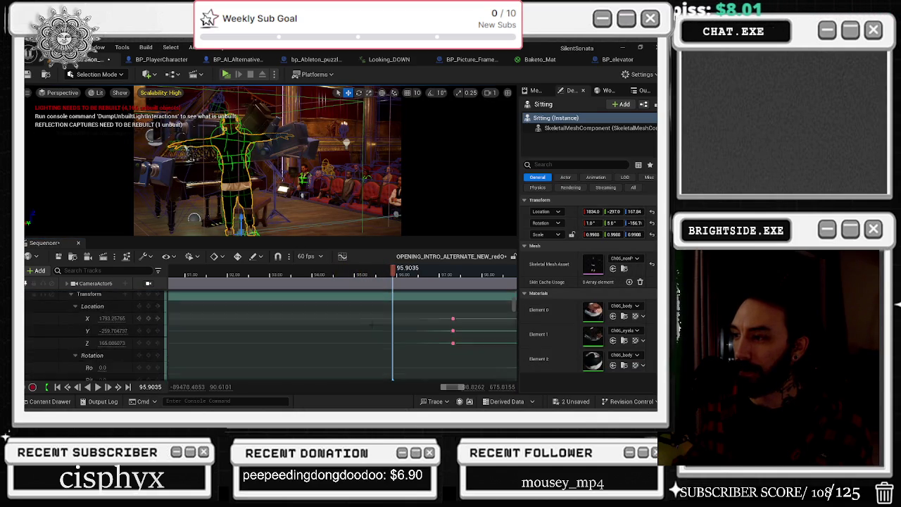
{"action": "scroll", "coordinate": [378, 337], "scroll_direction": "down", "scroll_amount": 5}
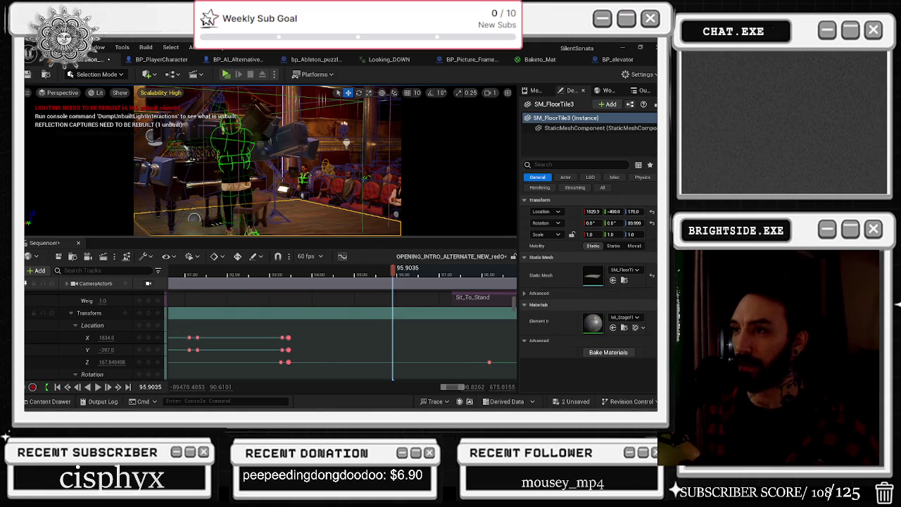
{"action": "scroll", "coordinate": [346, 322], "scroll_direction": "up", "scroll_amount": 3}
{"action": "scroll", "coordinate": [345, 321], "scroll_direction": "down", "scroll_amount": 3}
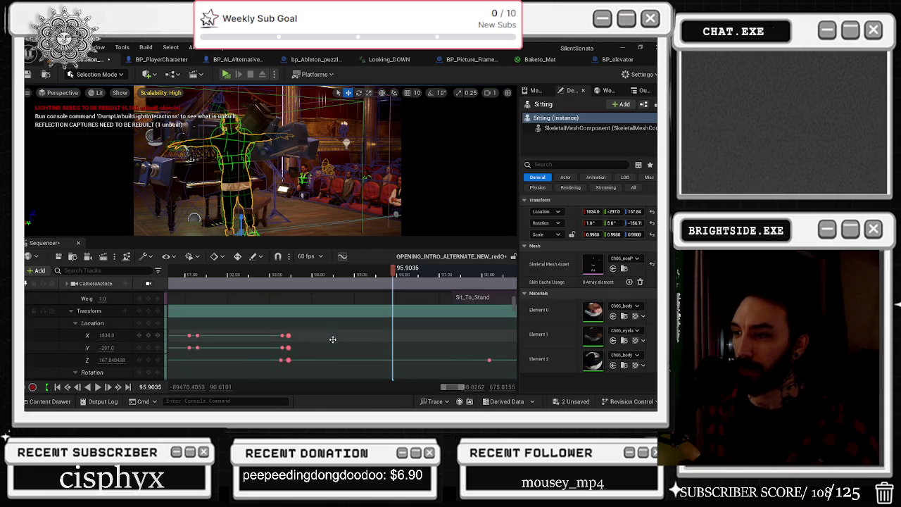
{"action": "scroll", "coordinate": [351, 338], "scroll_direction": "down", "scroll_amount": 5}
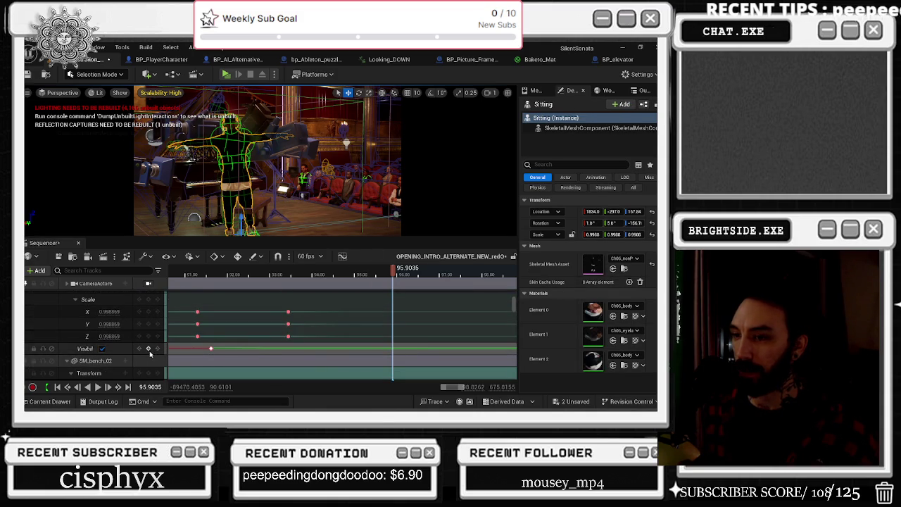
{"action": "left_click", "coordinate": [148, 348]}
{"action": "left_click_drag", "start_coordinate": [393, 273], "coordinate": [402, 278]}
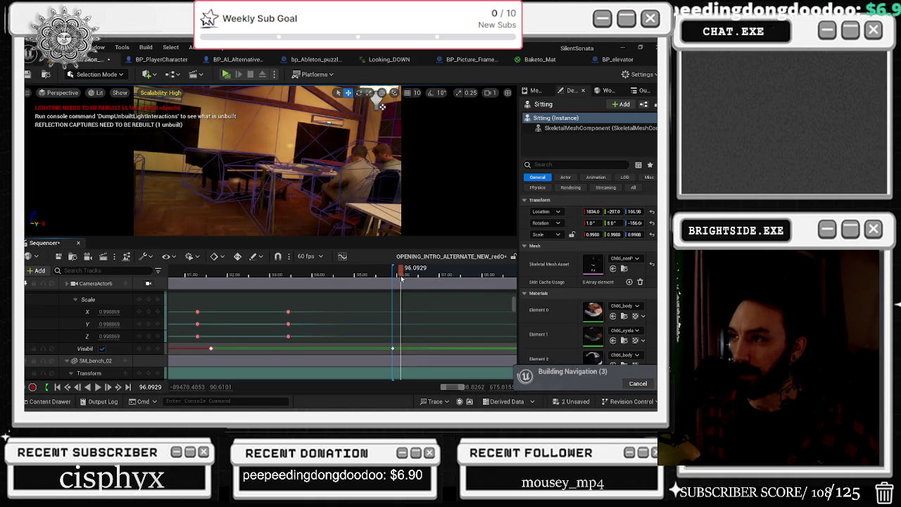
{"action": "left_click", "coordinate": [148, 348]}
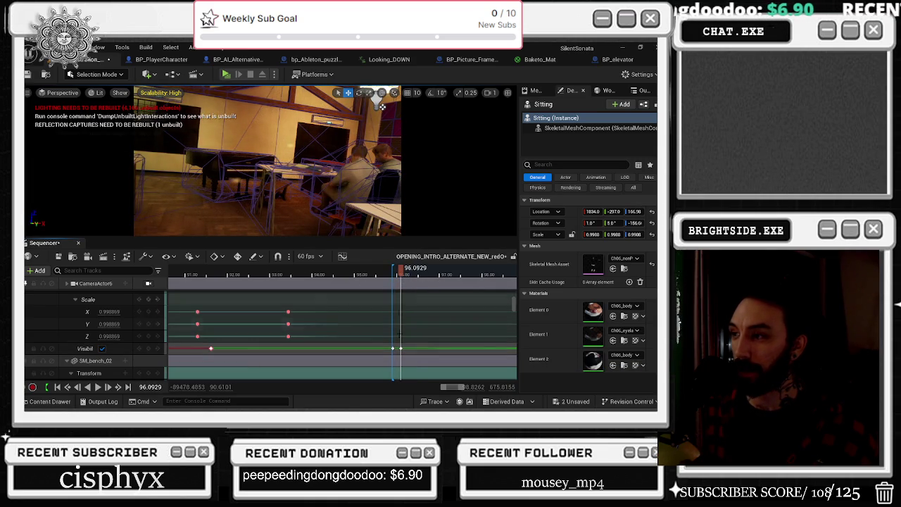
Key the character hidden at 95.9, visible at 92.2 and hidden at 92.4 seconds.
{"action": "left_click", "coordinate": [139, 348]}
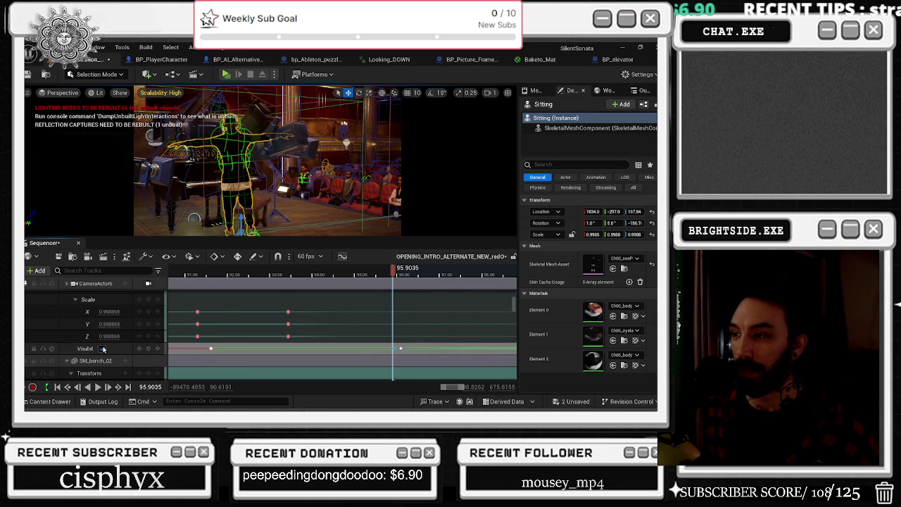
{"action": "left_click", "coordinate": [103, 348]}
{"action": "left_click_drag", "start_coordinate": [397, 272], "coordinate": [242, 272]}
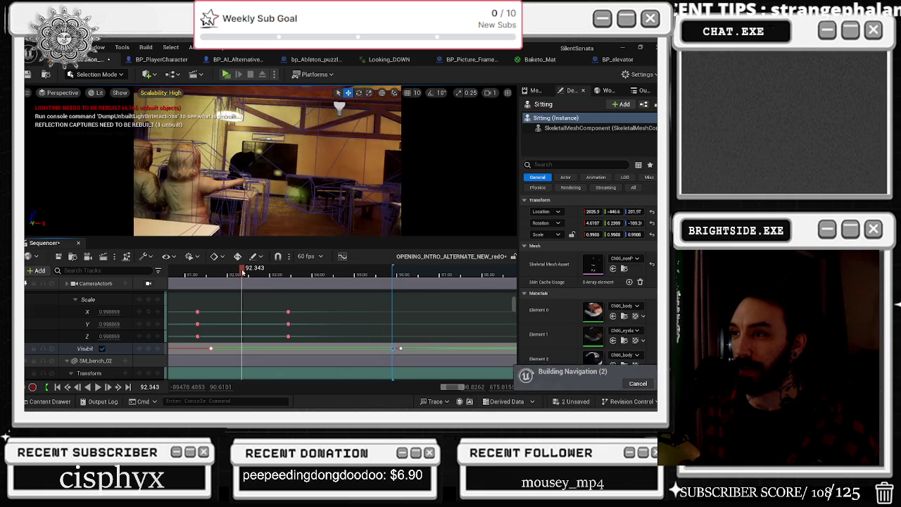
{"action": "left_click", "coordinate": [102, 348]}
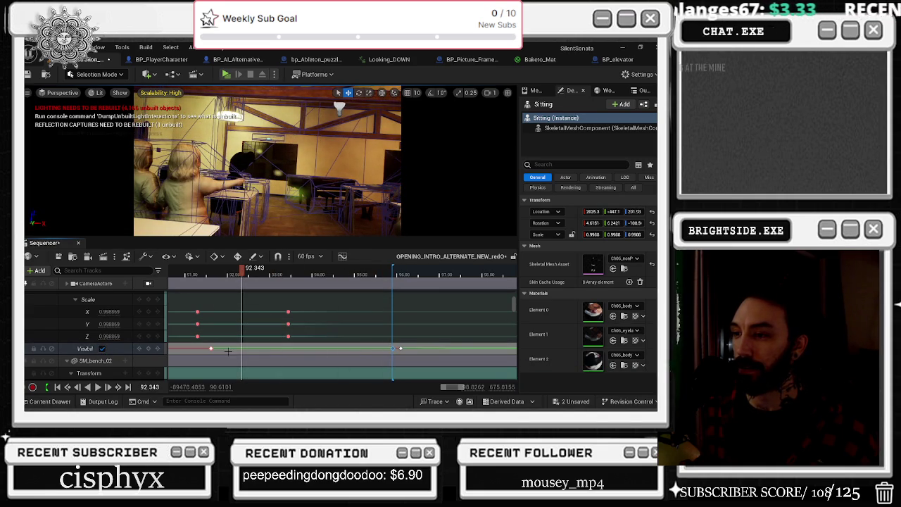
{"action": "left_click", "coordinate": [204, 348]}
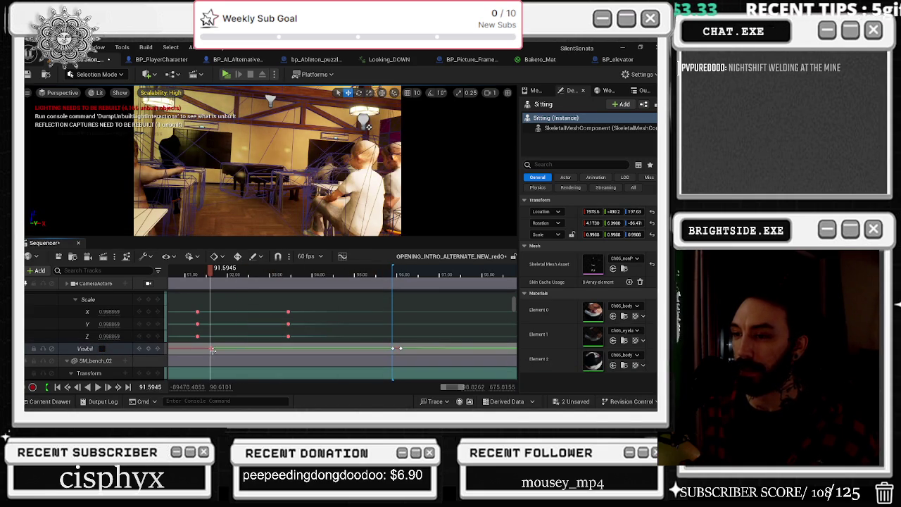
{"action": "left_click", "coordinate": [103, 348]}
{"action": "left_click", "coordinate": [122, 353]}
{"action": "left_click", "coordinate": [102, 348]}
{"action": "left_click", "coordinate": [250, 273]}
Replay from 91.8 seconds and shift a visibility key later to the piano shot.
{"action": "mouse_move", "coordinate": [252, 273]}
{"action": "left_mouse_down"}
{"action": "mouse_move", "coordinate": [331, 273]}
{"action": "mouse_move", "coordinate": [219, 273]}
{"action": "left_mouse_up"}
{"action": "key", "text": "space"}
{"action": "left_click_drag", "start_coordinate": [272, 357], "coordinate": [283, 354]}
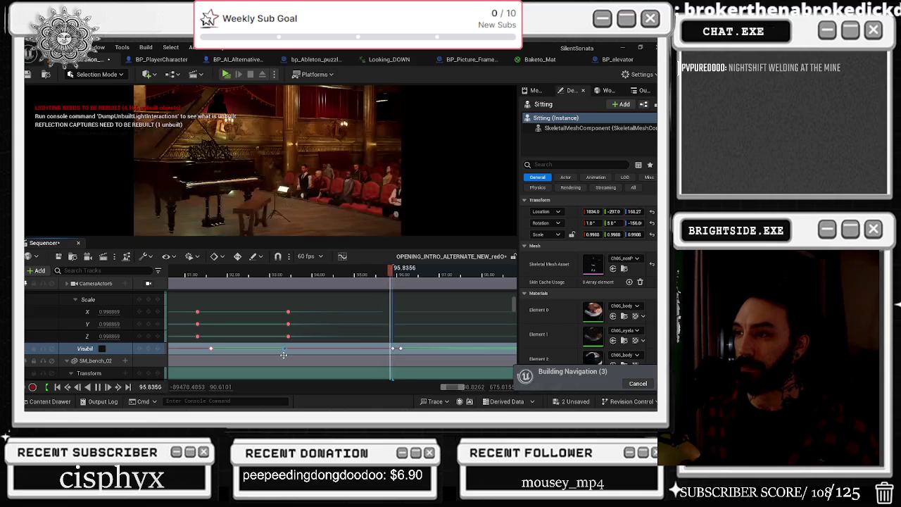
{"action": "key", "text": "space"}
{"action": "left_click", "coordinate": [207, 276]}
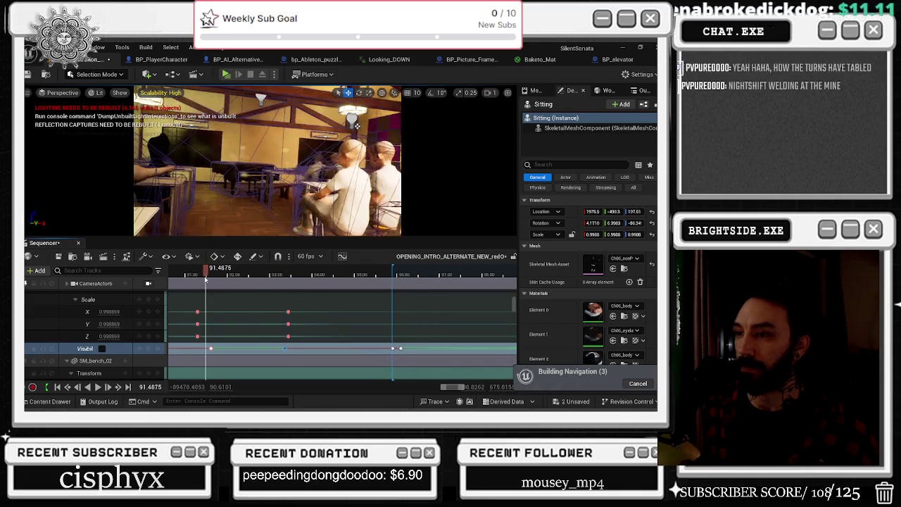
{"action": "scroll", "coordinate": [238, 307], "scroll_direction": "up", "scroll_amount": 5}
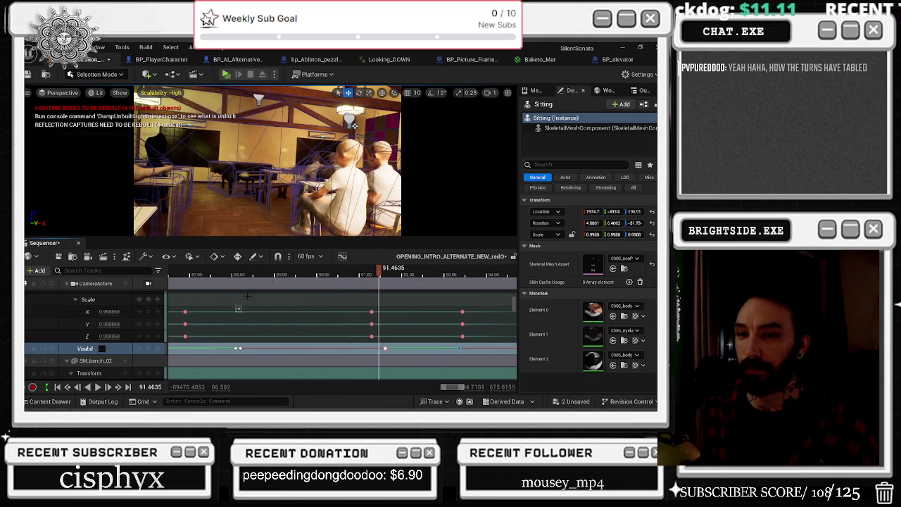
{"action": "key", "text": "space"}
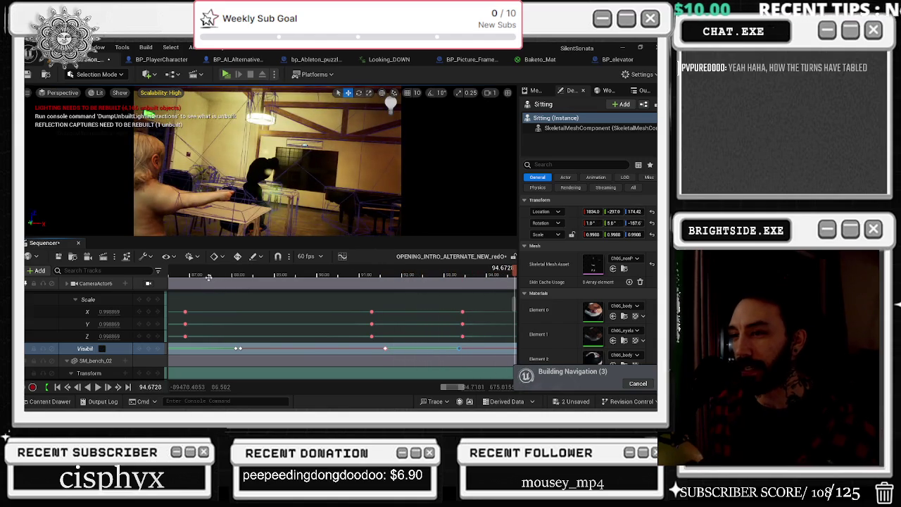
{"action": "left_click", "coordinate": [182, 273]}
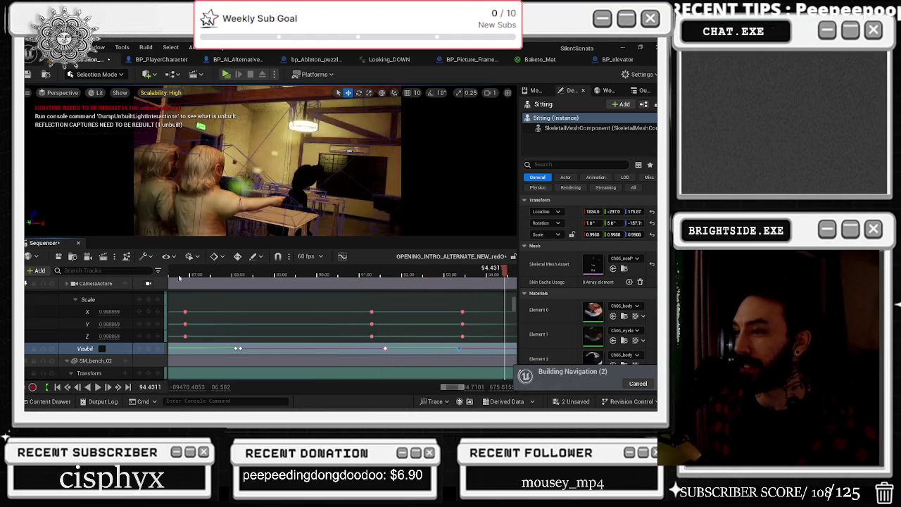
{"action": "scroll", "coordinate": [181, 271], "scroll_direction": "down", "scroll_amount": 5}
{"action": "left_click_drag", "start_coordinate": [337, 273], "coordinate": [310, 277]}
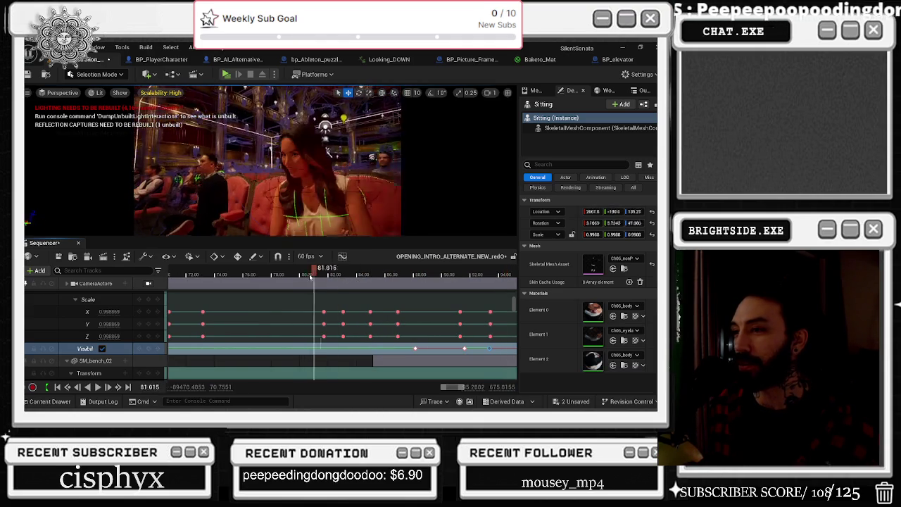
{"action": "key", "text": "space"}
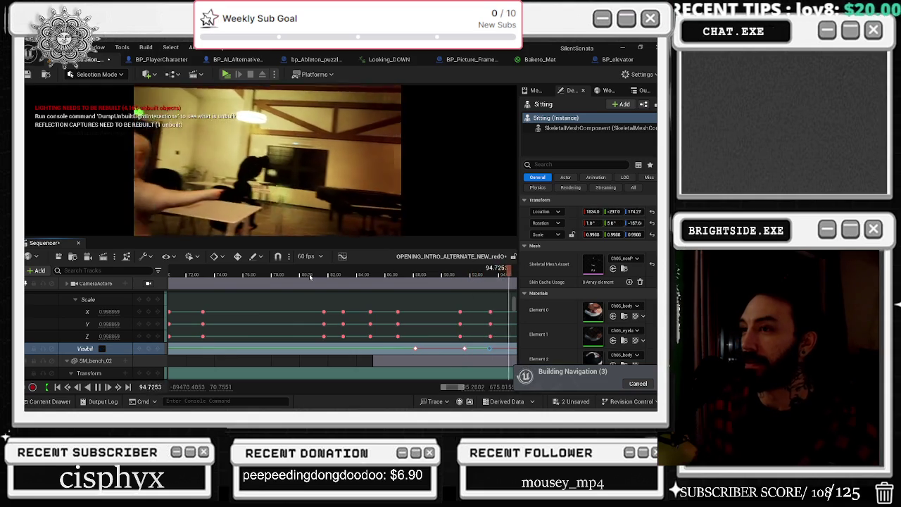
{"action": "scroll", "coordinate": [310, 277], "scroll_direction": "down", "scroll_amount": 4}
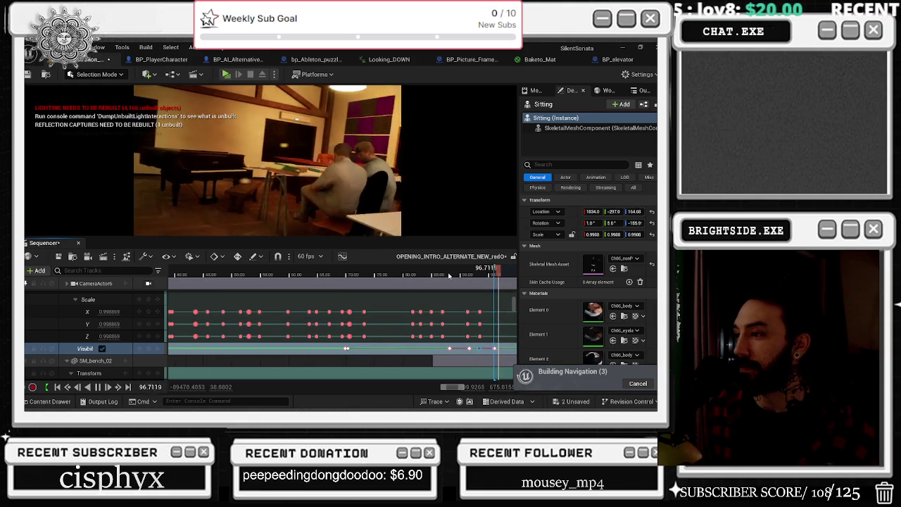
{"action": "left_click", "coordinate": [408, 274]}
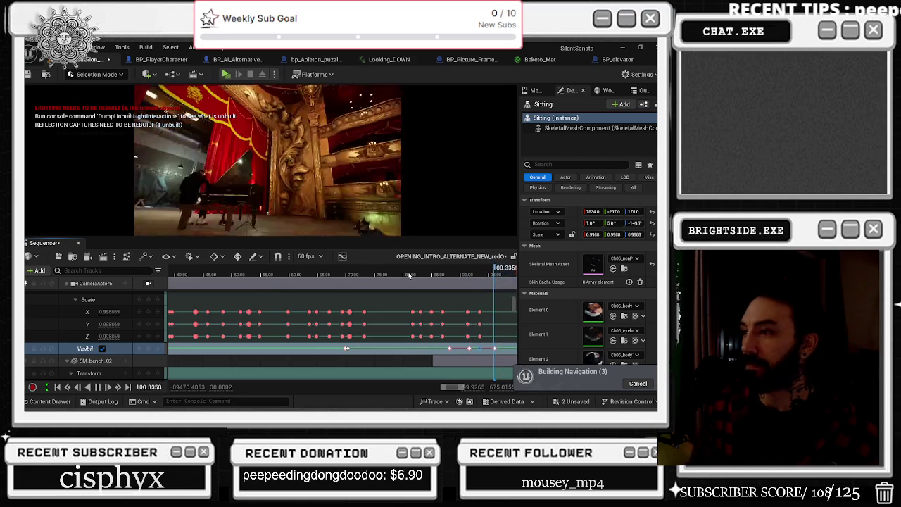
{"action": "left_click", "coordinate": [437, 275]}
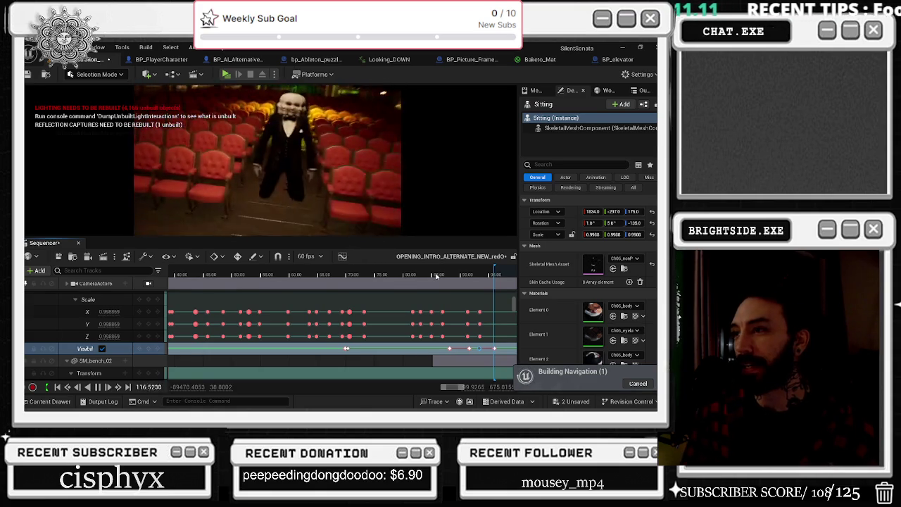
{"action": "left_click_drag", "start_coordinate": [436, 277], "coordinate": [223, 277]}
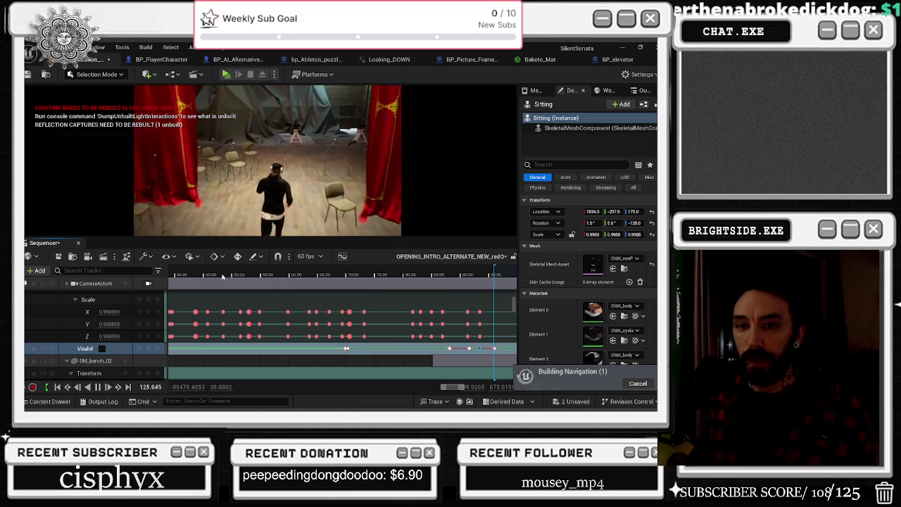
{"action": "mouse_move", "coordinate": [297, 273]}
{"action": "left_mouse_down"}
{"action": "mouse_move", "coordinate": [230, 271]}
{"action": "mouse_move", "coordinate": [239, 272]}
{"action": "left_mouse_up"}
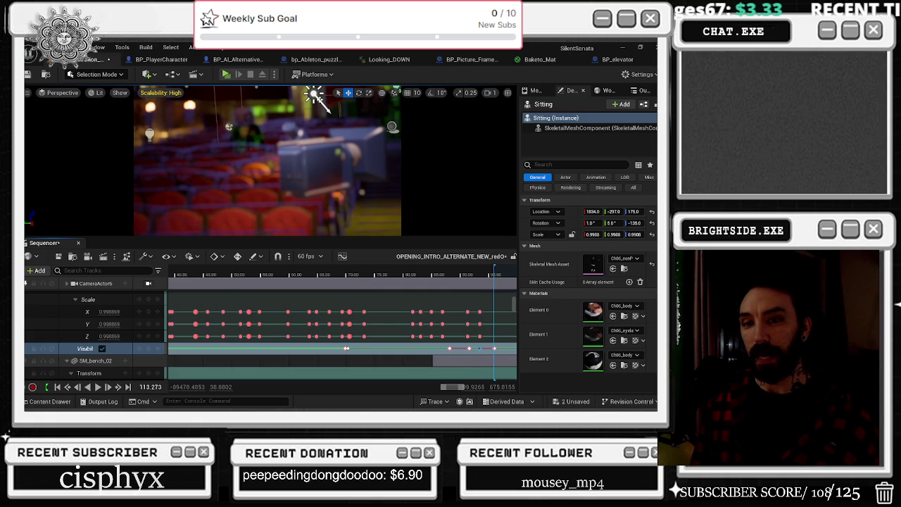
{"action": "left_click", "coordinate": [396, 276]}
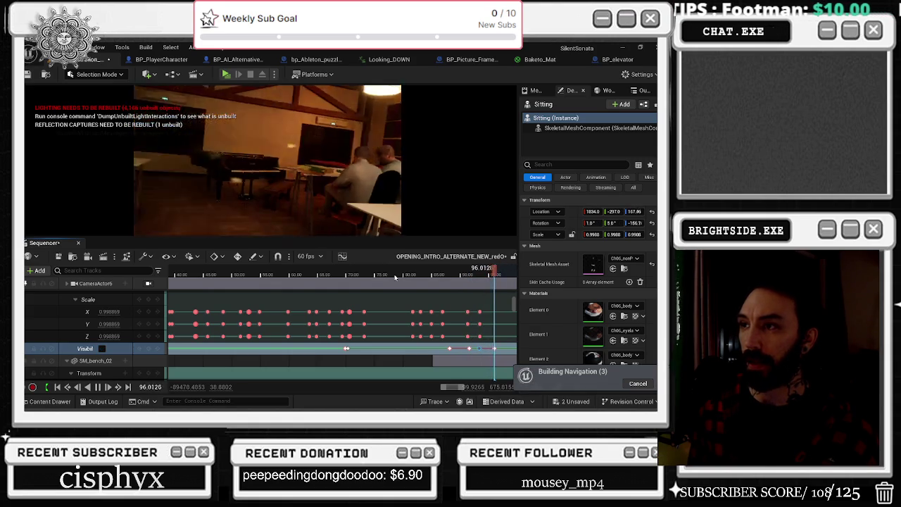
{"action": "left_click", "coordinate": [474, 273]}
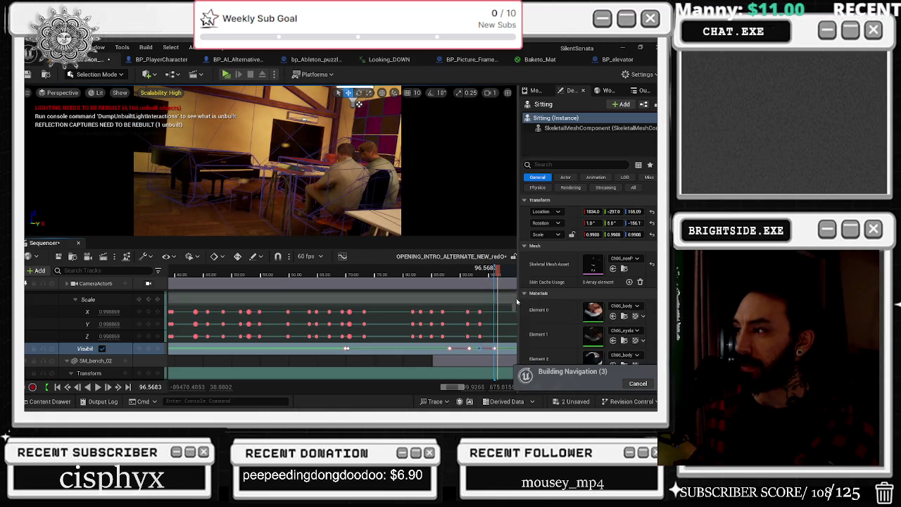
{"action": "scroll", "coordinate": [507, 288], "scroll_direction": "up", "scroll_amount": 5}
Switch the CineCameraActor4 cut to CameraActor6, undo an accidental move, and replay from 94.4.
{"action": "scroll", "coordinate": [437, 306], "scroll_direction": "up", "scroll_amount": 5}
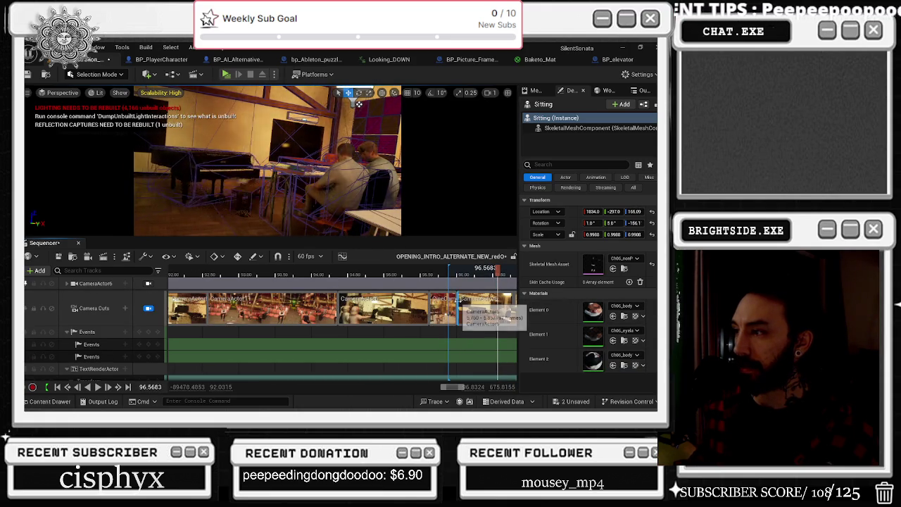
{"action": "right_click", "coordinate": [449, 299]}
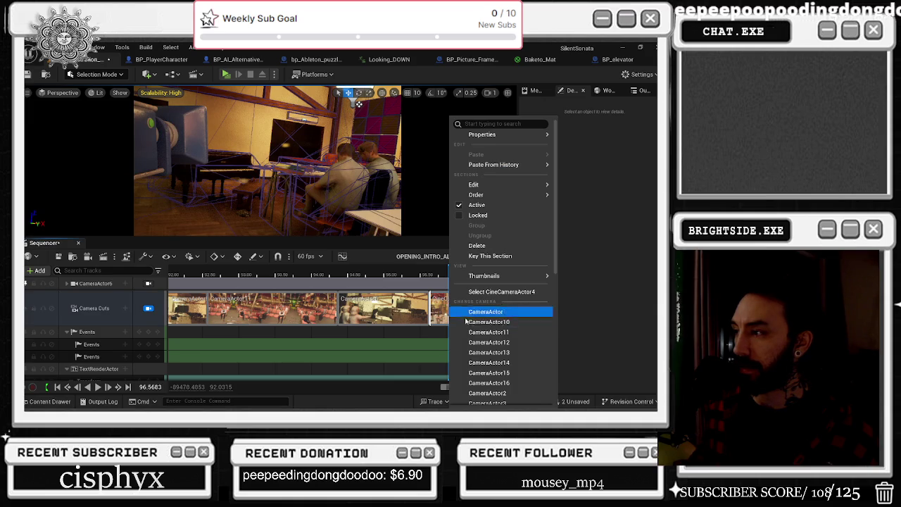
{"action": "scroll", "coordinate": [521, 348], "scroll_direction": "down", "scroll_amount": 2}
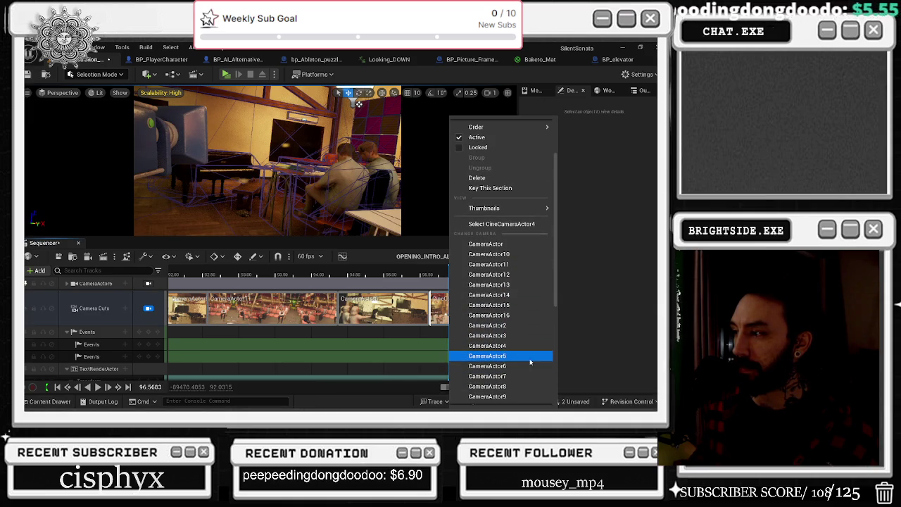
{"action": "left_click", "coordinate": [529, 365]}
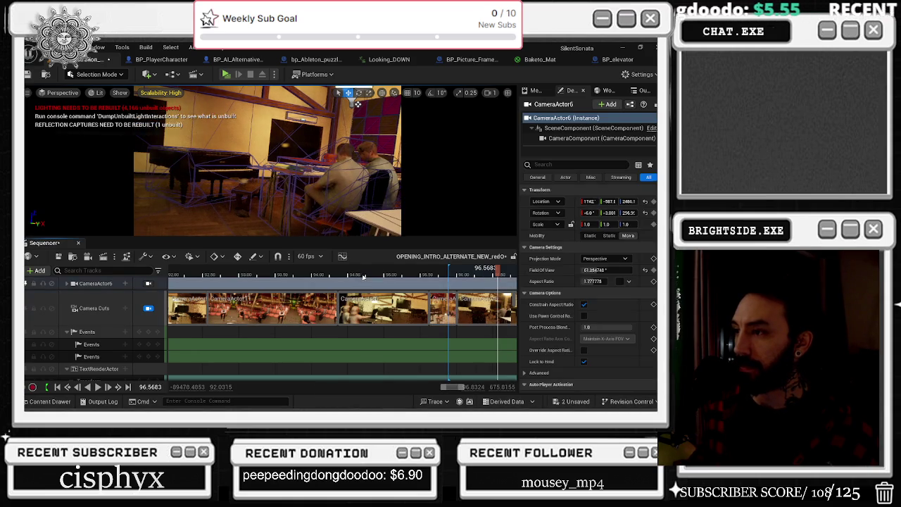
{"action": "left_click", "coordinate": [363, 274]}
{"action": "key", "text": "ctrl+z"}
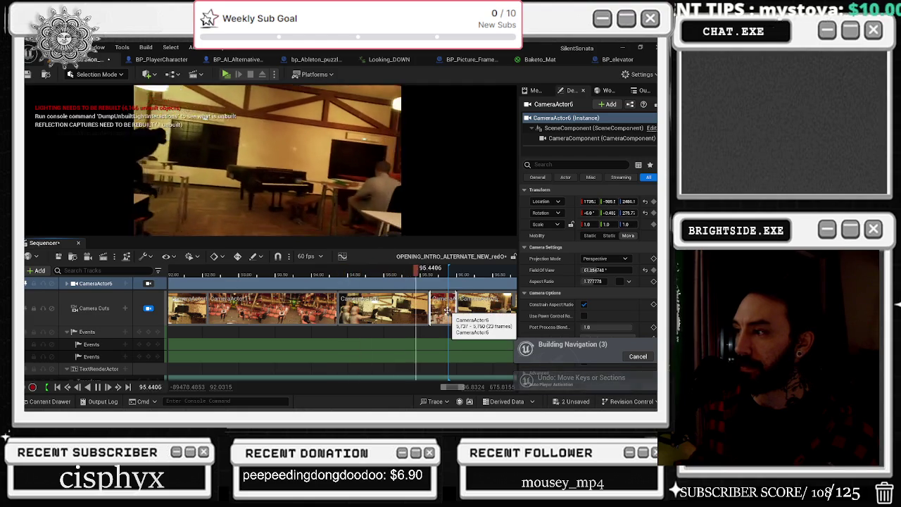
{"action": "left_click", "coordinate": [309, 274]}
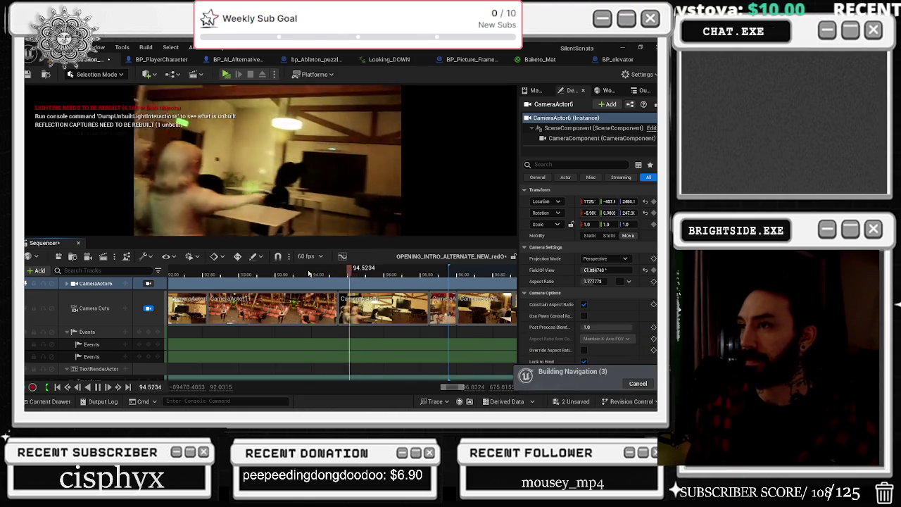